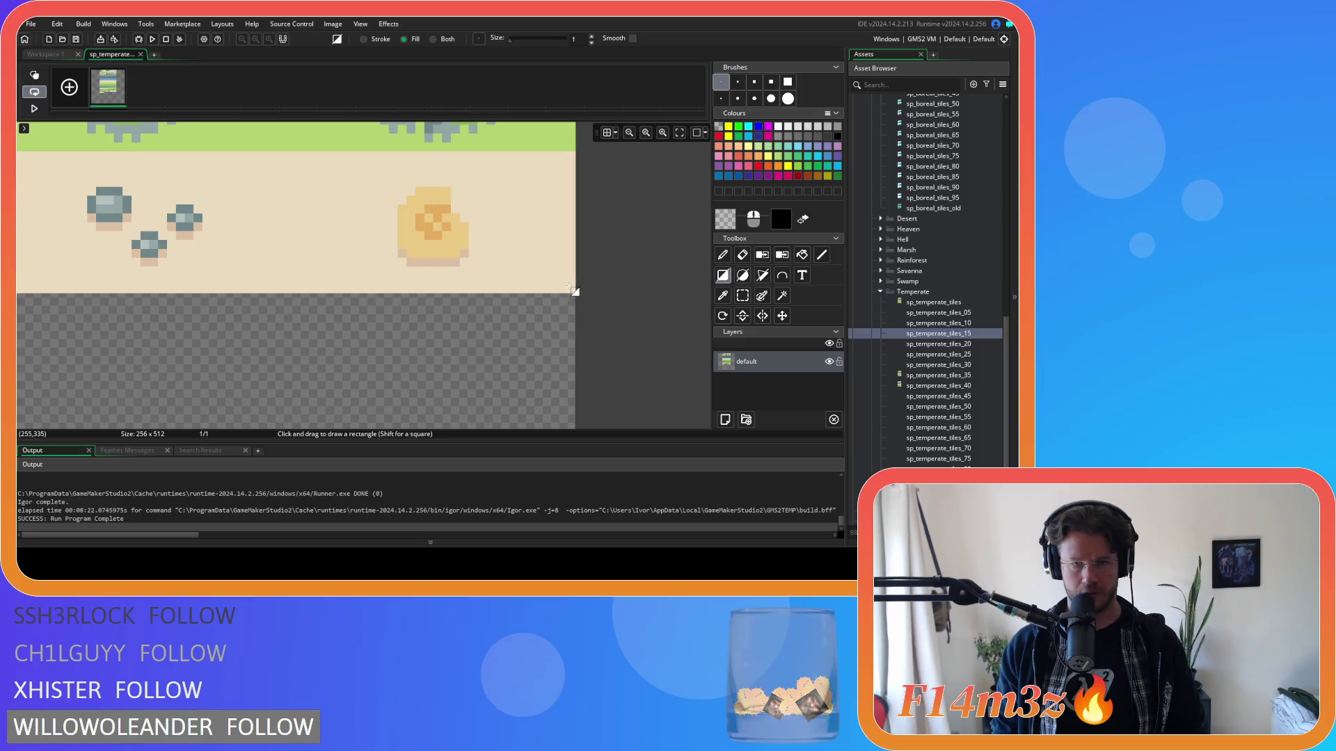
Step: Mark rectangular selections over the sand tile and the empty top-left tile
scroll(376, 327, "left", 10)
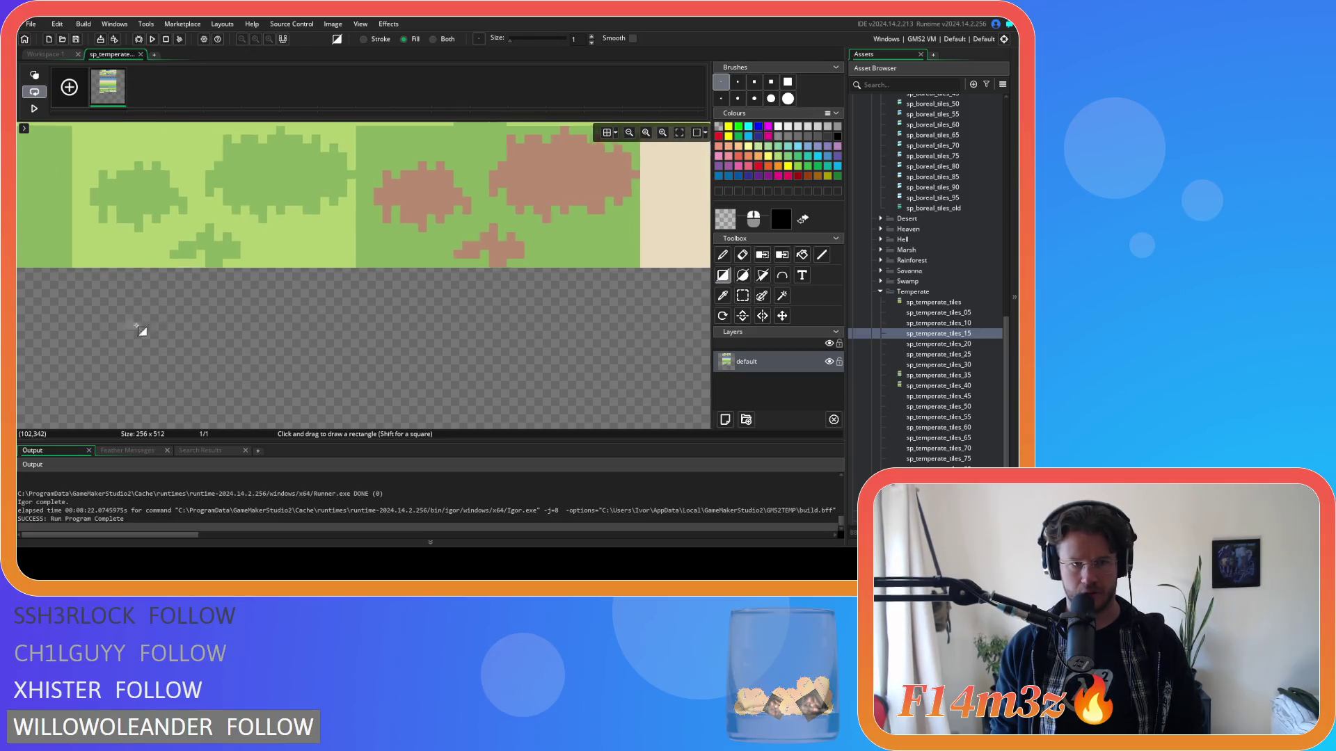
scroll(350, 337, "left", 5)
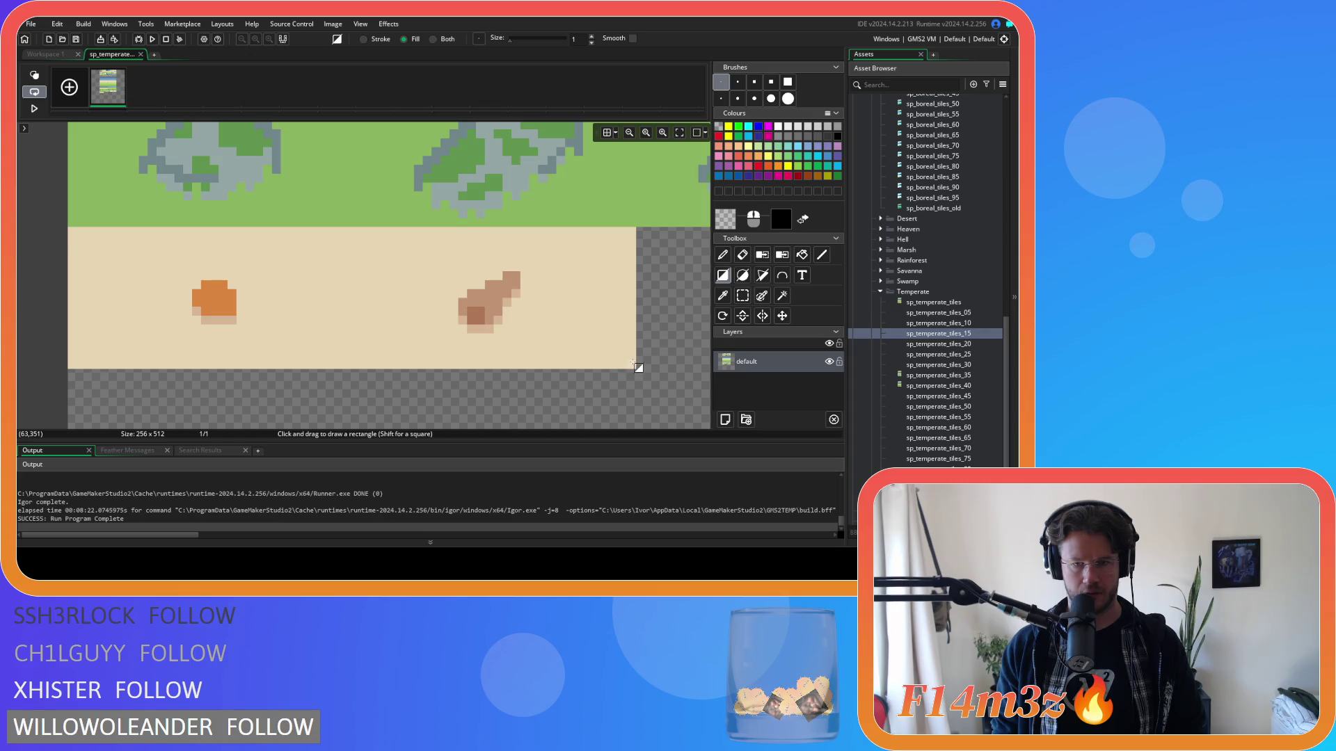
left_click_drag(636, 368, 92, 249)
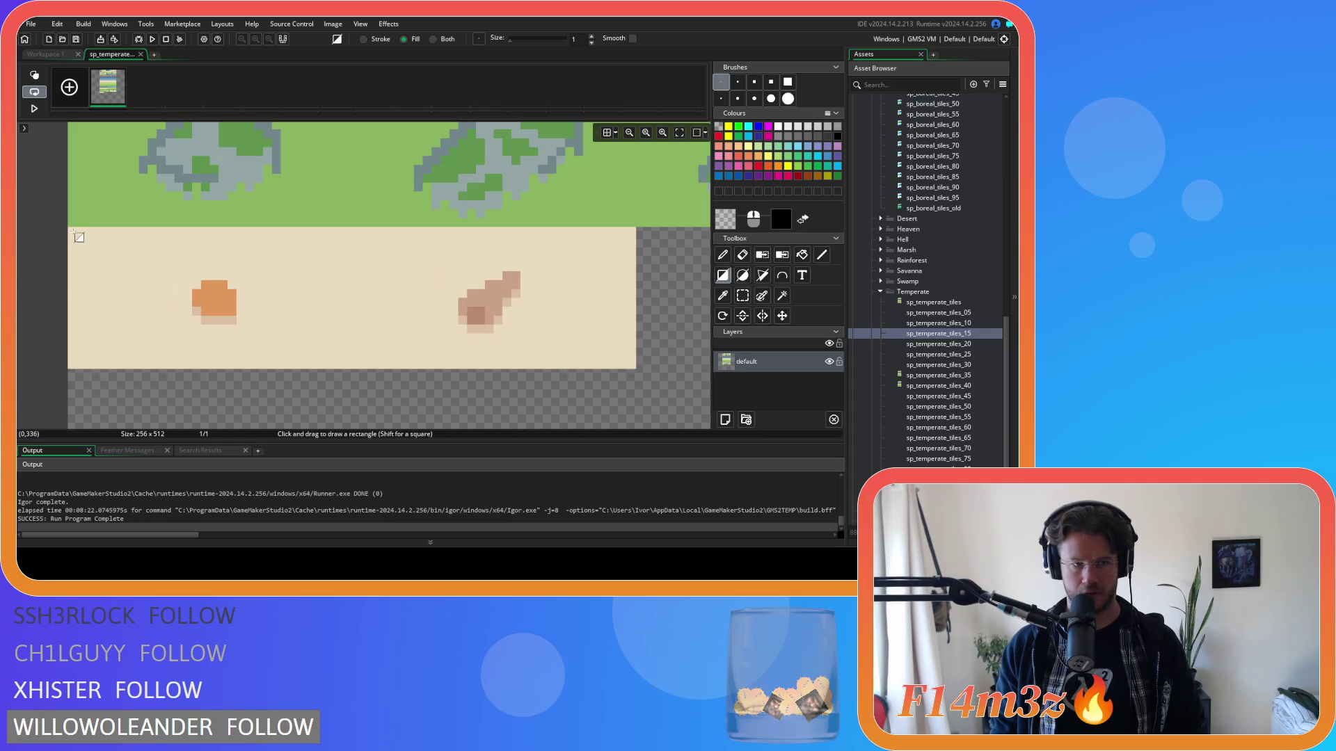
scroll(379, 327, "down", 5)
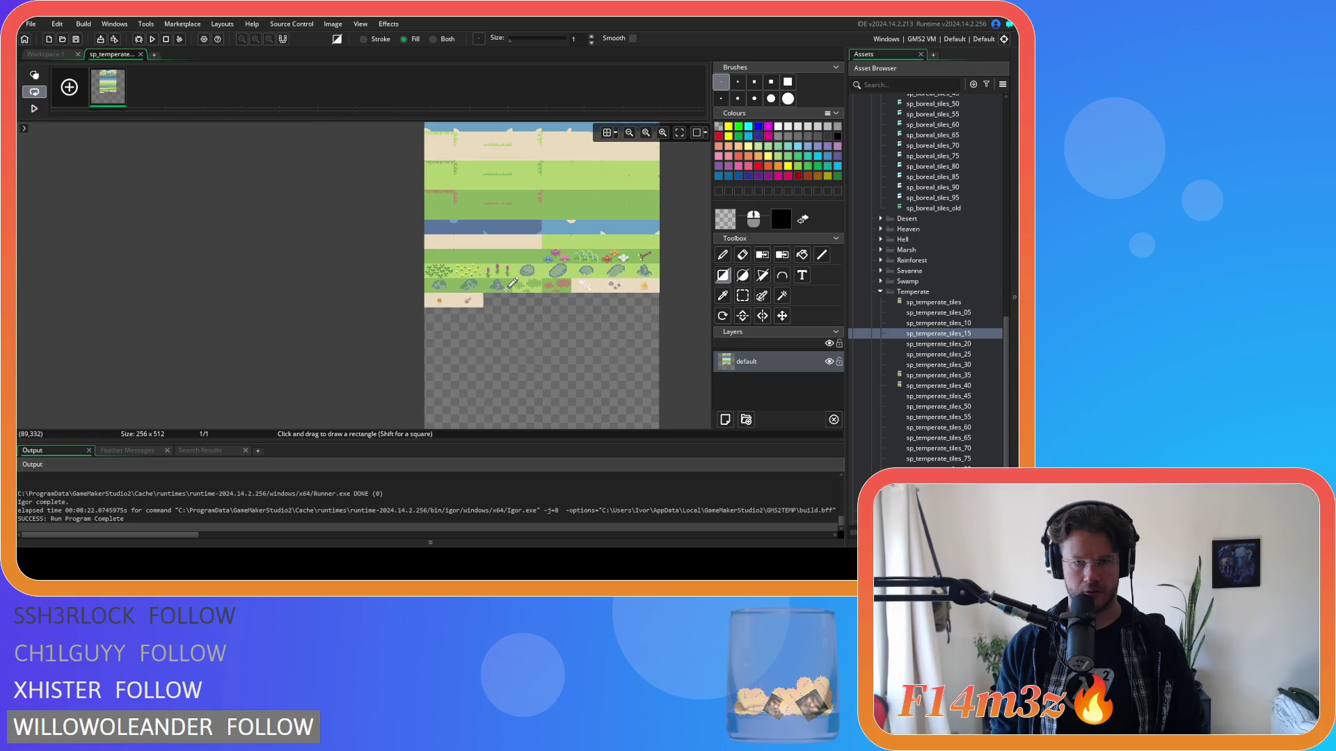
scroll(512, 282, "down", 2)
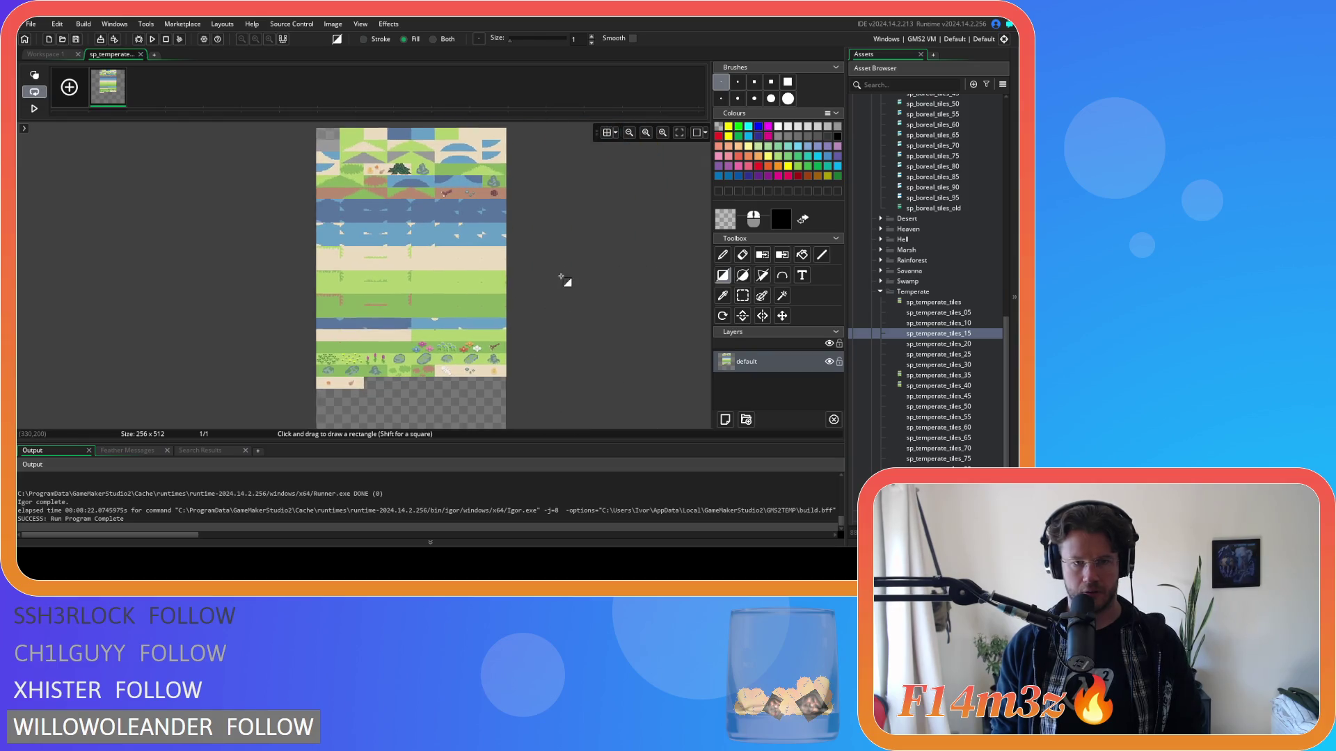
scroll(561, 277, "down", 1)
key("s")
scroll(417, 239, "up", 2)
scroll(418, 239, "up", 5)
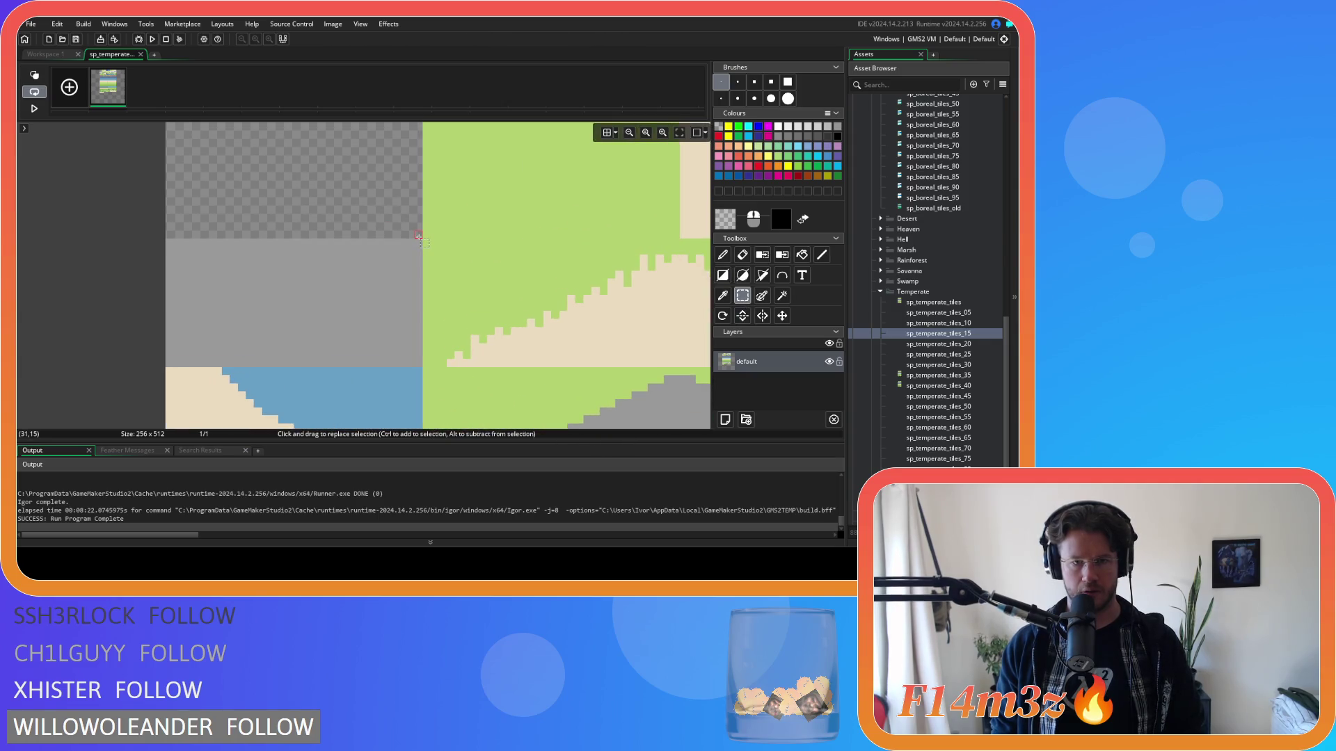
left_click_drag(432, 359, 192, 233)
scroll(556, 345, "down", 5)
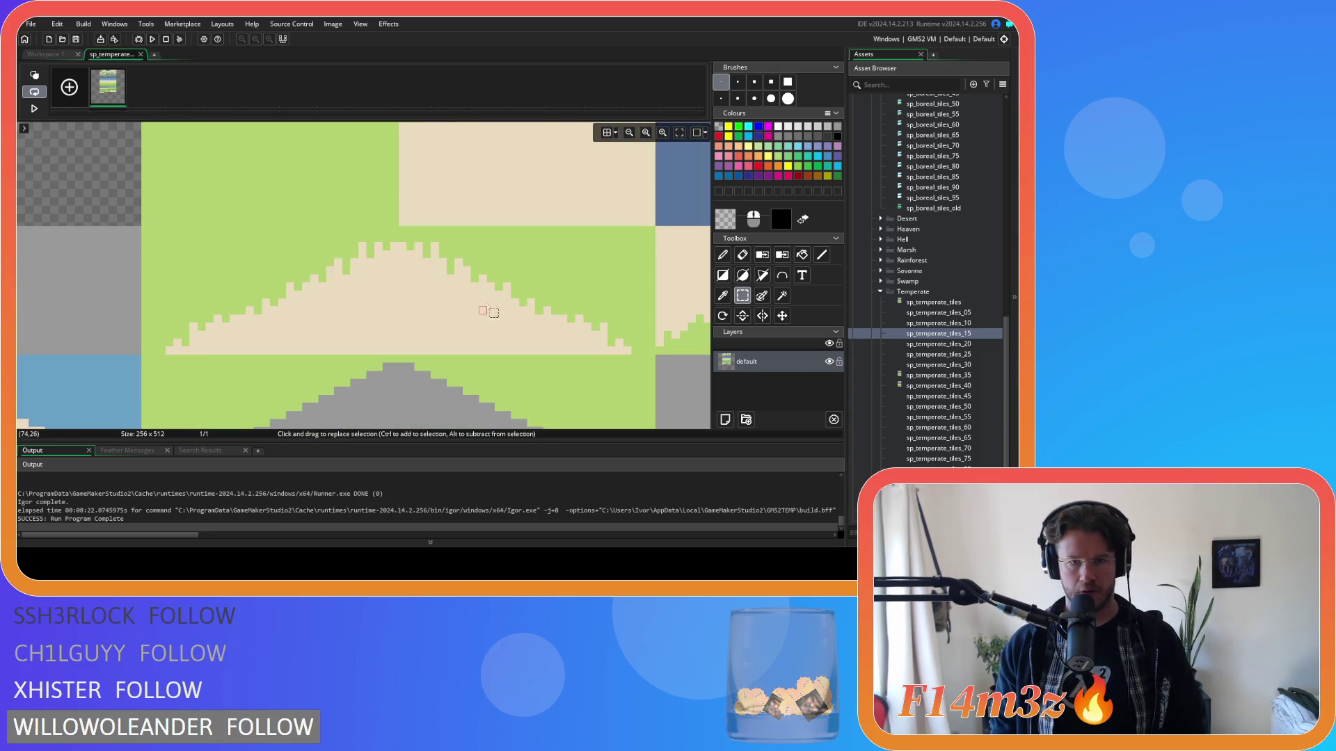
scroll(581, 339, "down", 5)
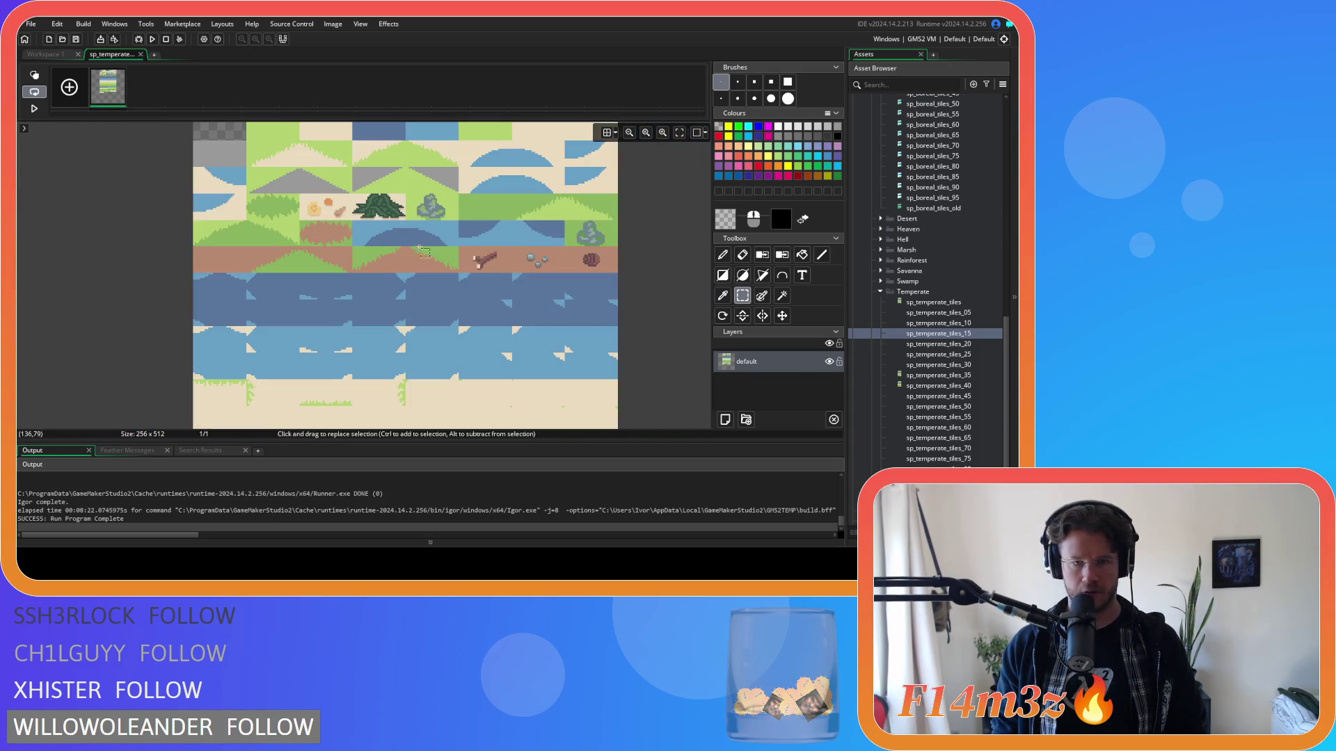
scroll(456, 307, "down", 3)
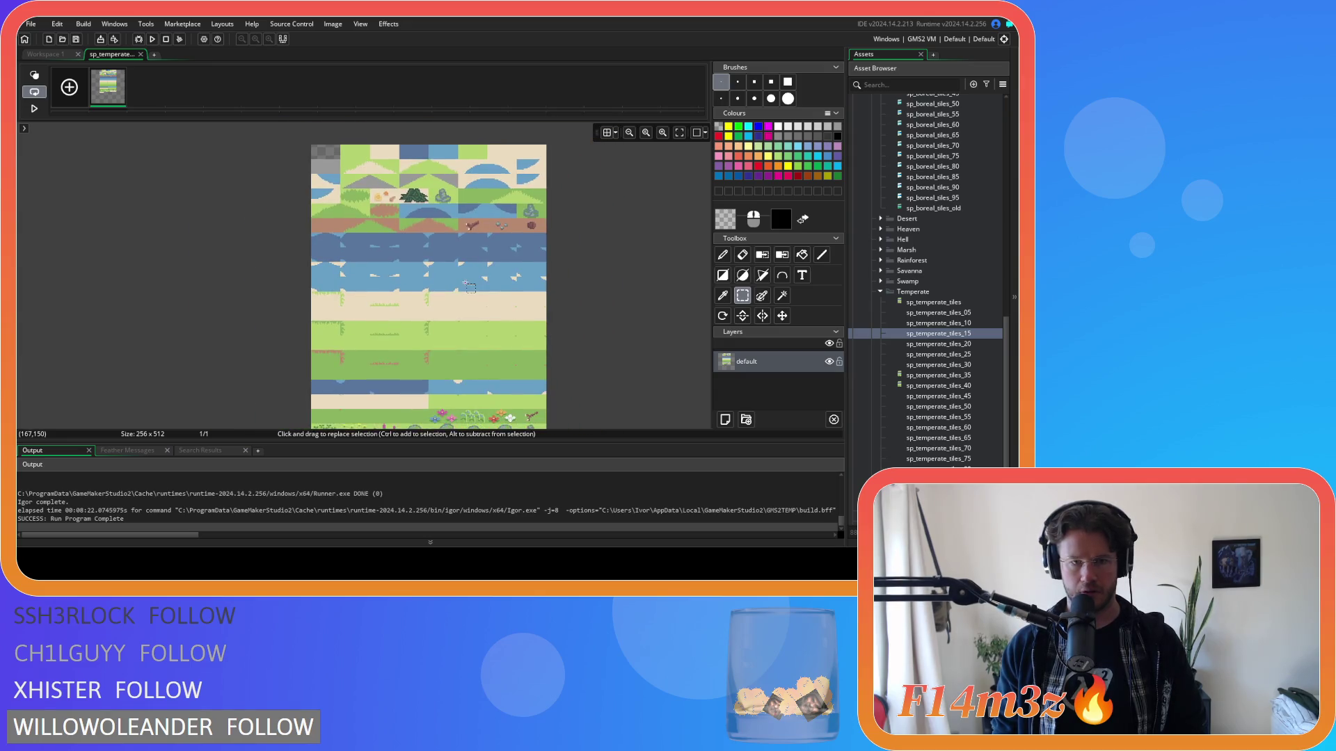
Step: Set the drawing colour to dark blue 3C5E8B and flood-fill the sheet's deep water areas
left_click(725, 219)
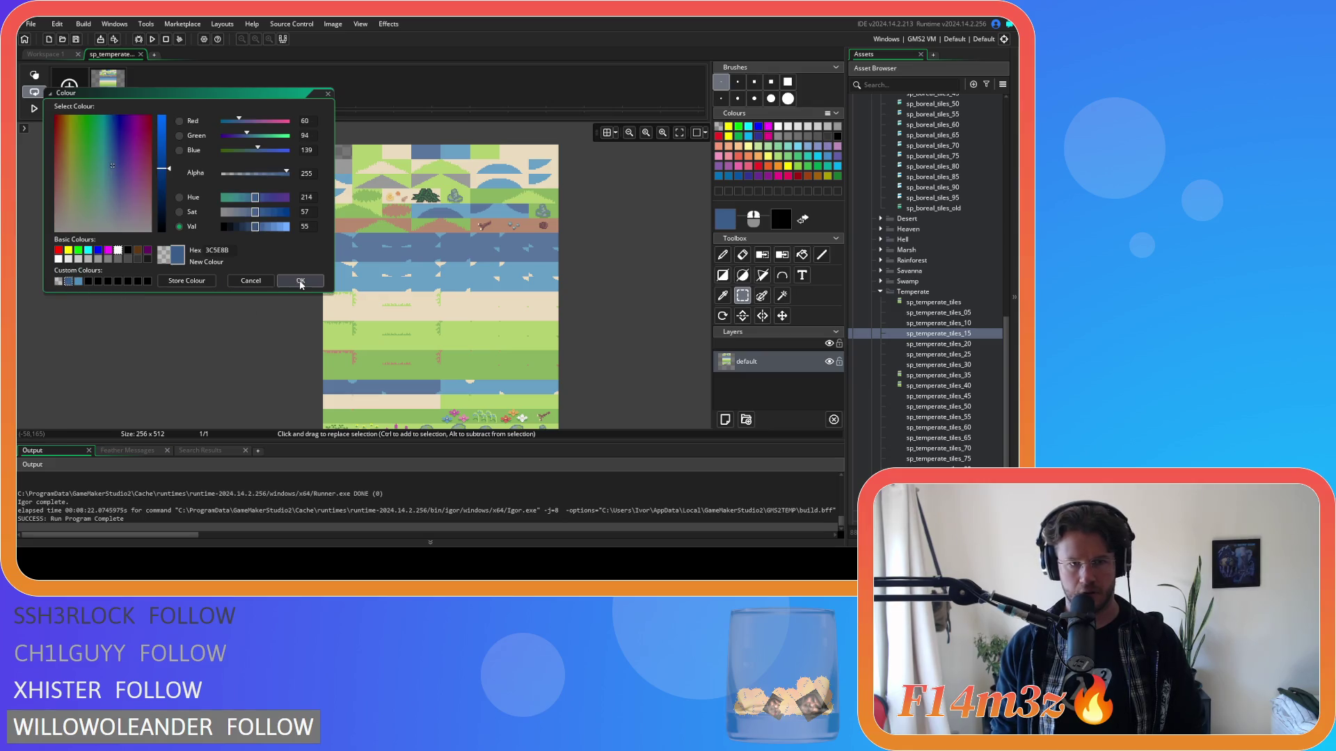
left_click(301, 280)
left_click(801, 254)
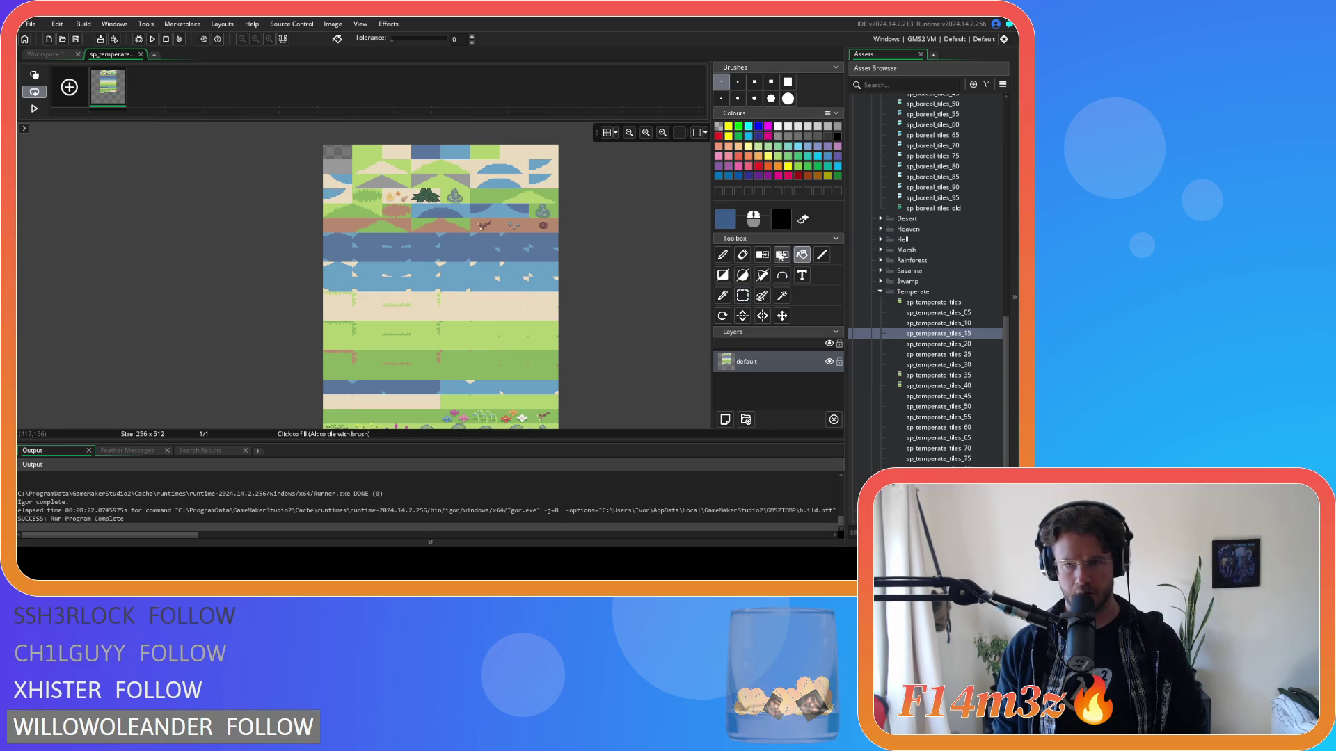
left_click(436, 148)
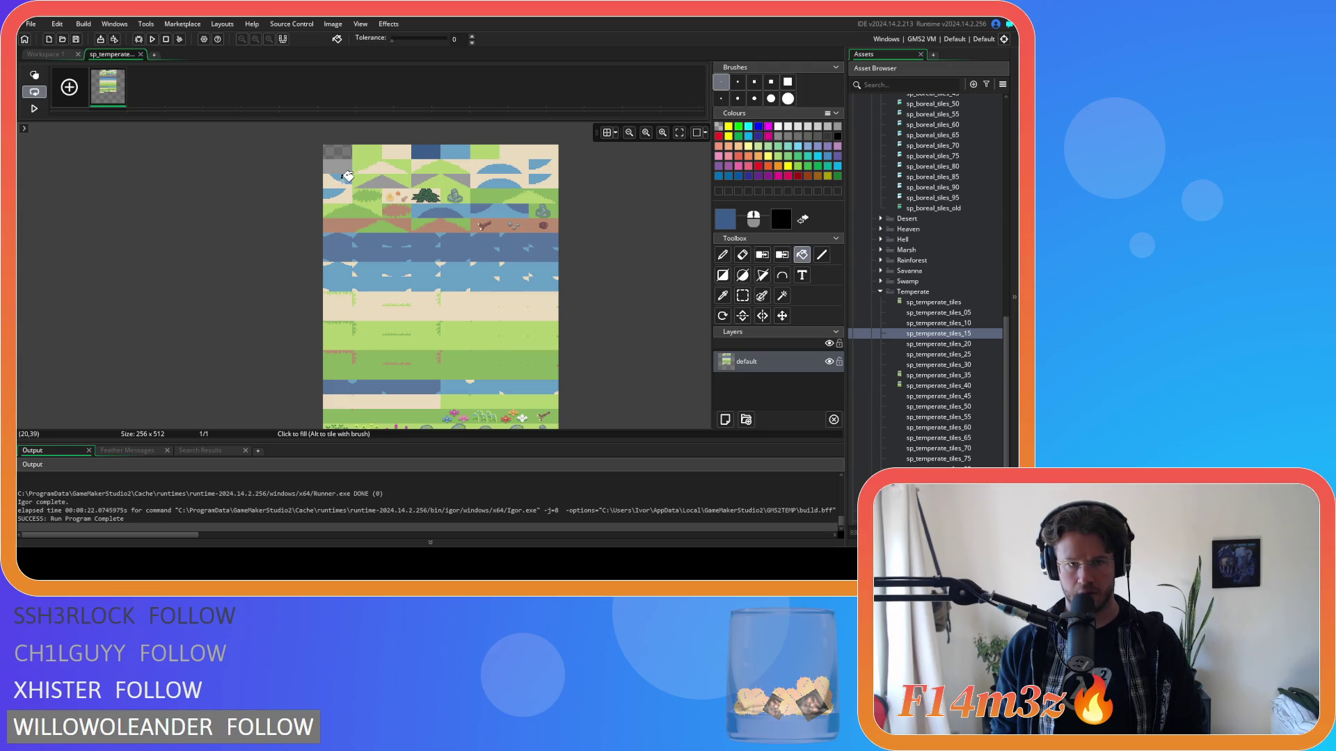
left_click(459, 211)
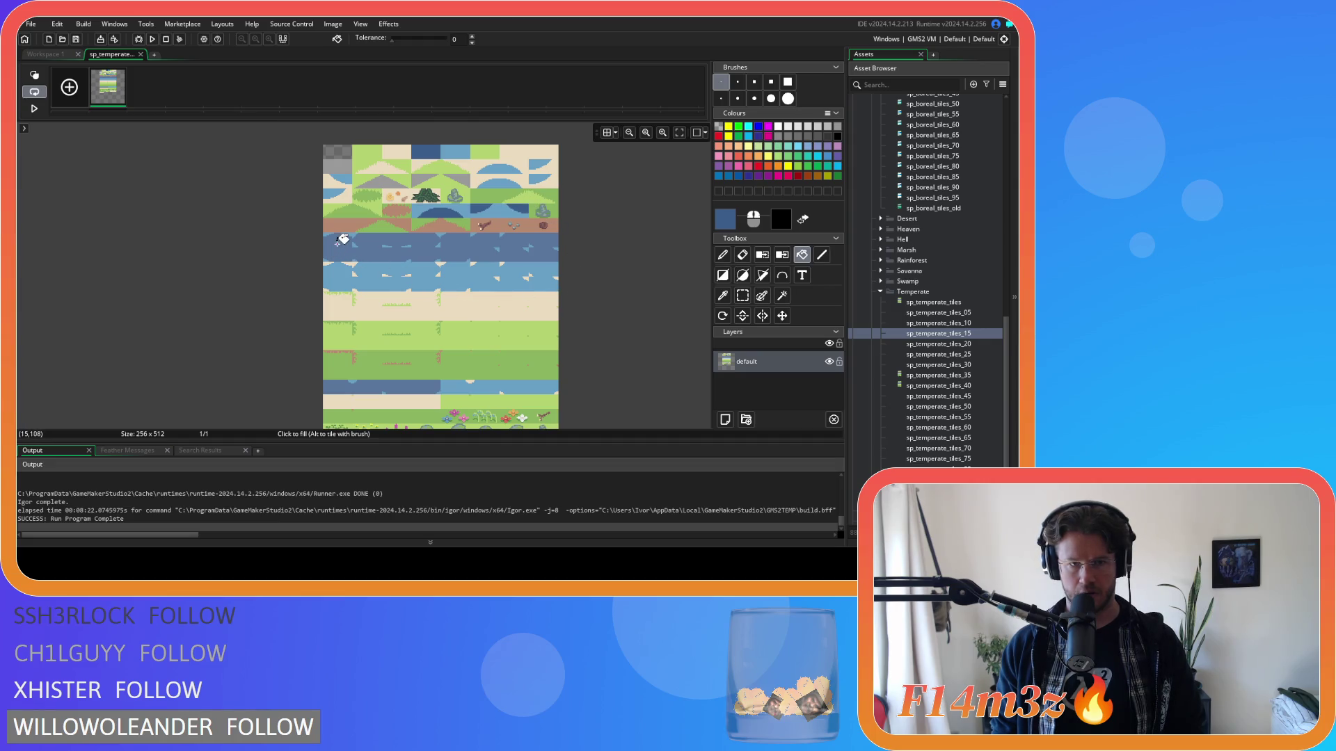
left_click(346, 242)
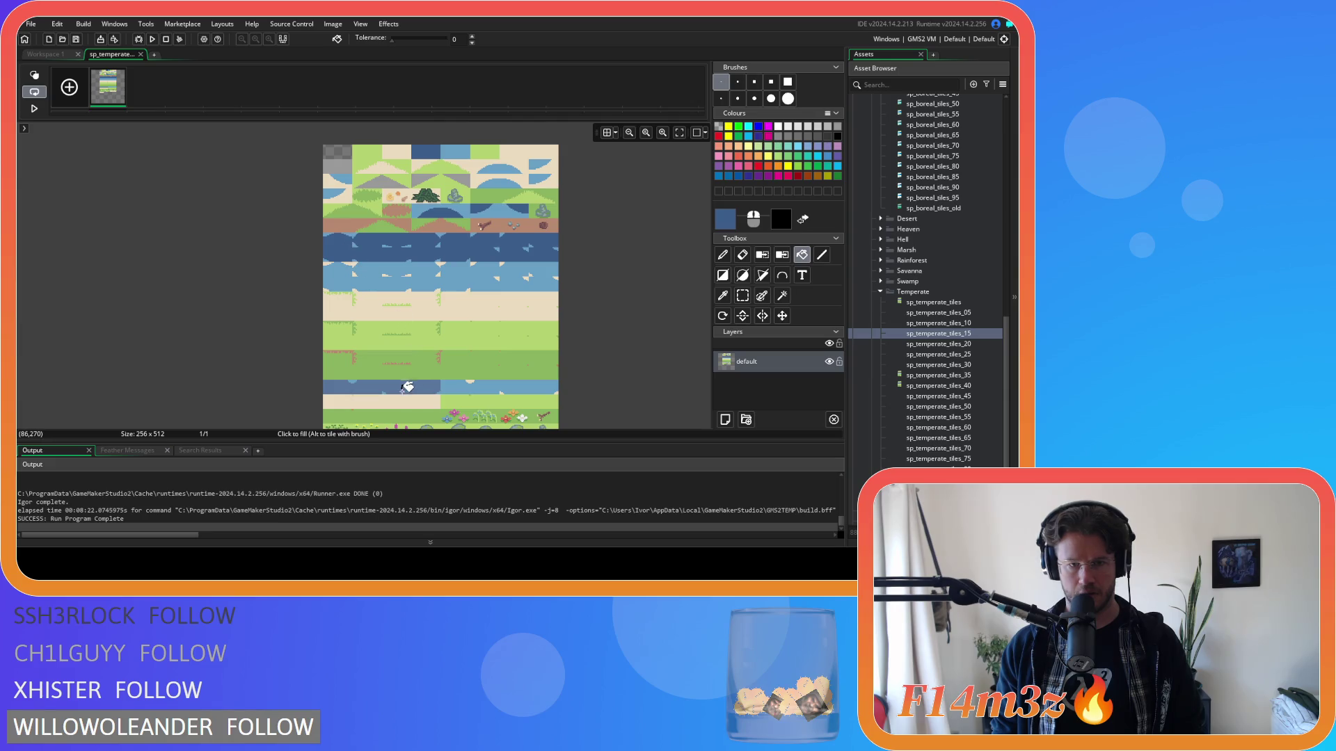
left_click(406, 385)
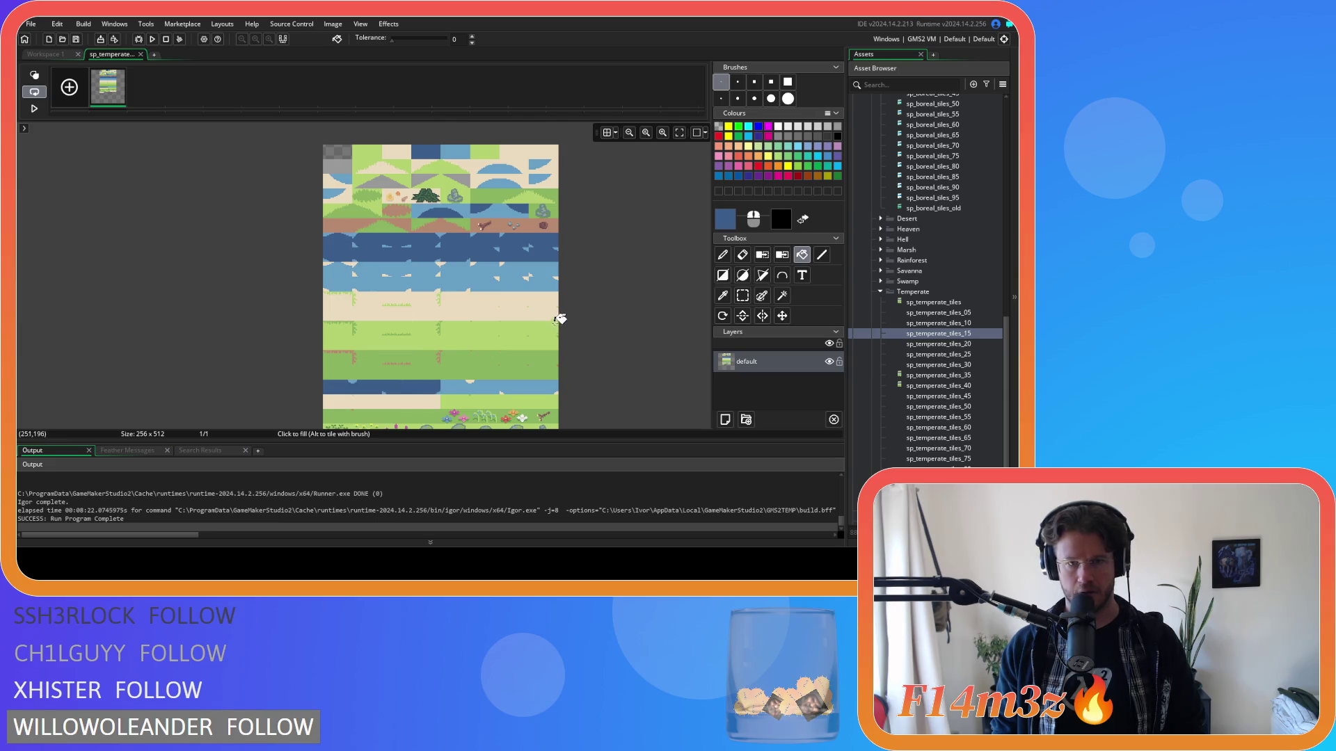
Step: Change the drawing colour to lighter blue 4F8FBA and fill a water patch in the top-left tile
left_click(725, 218)
left_click(77, 281)
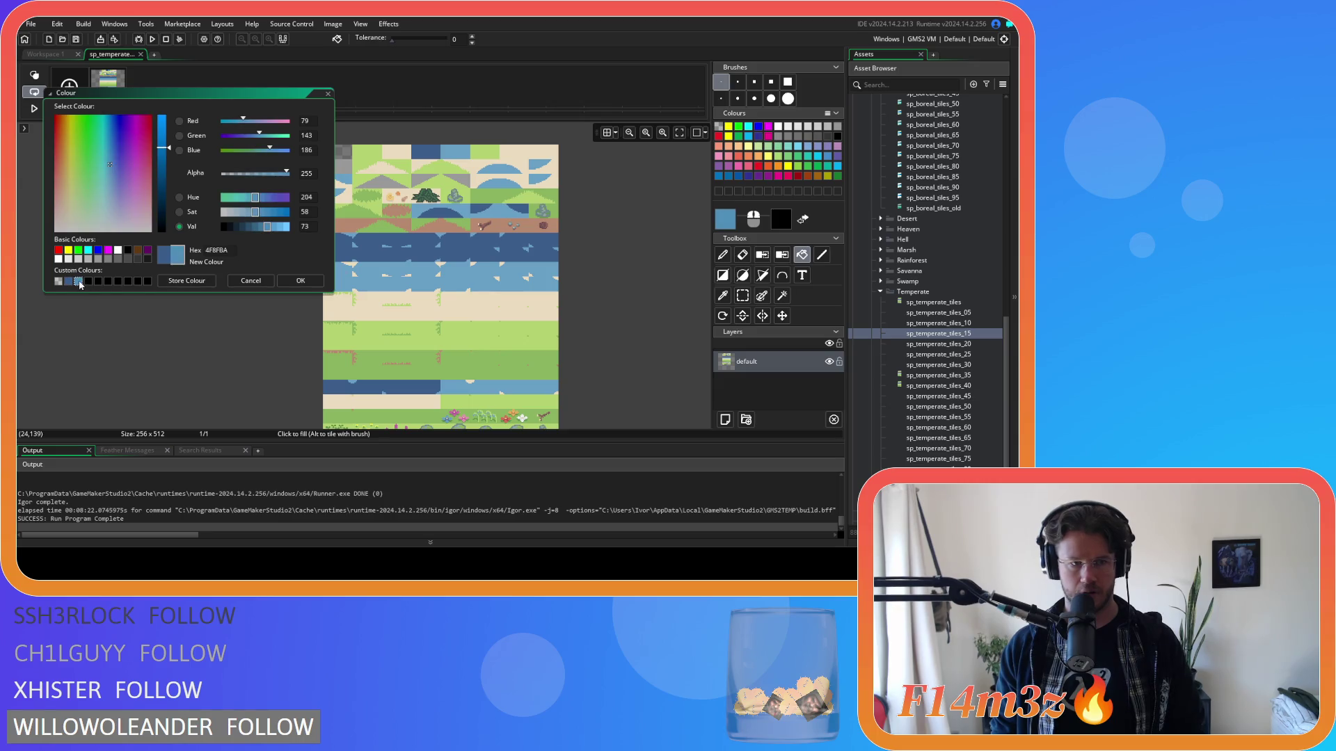
left_click(301, 281)
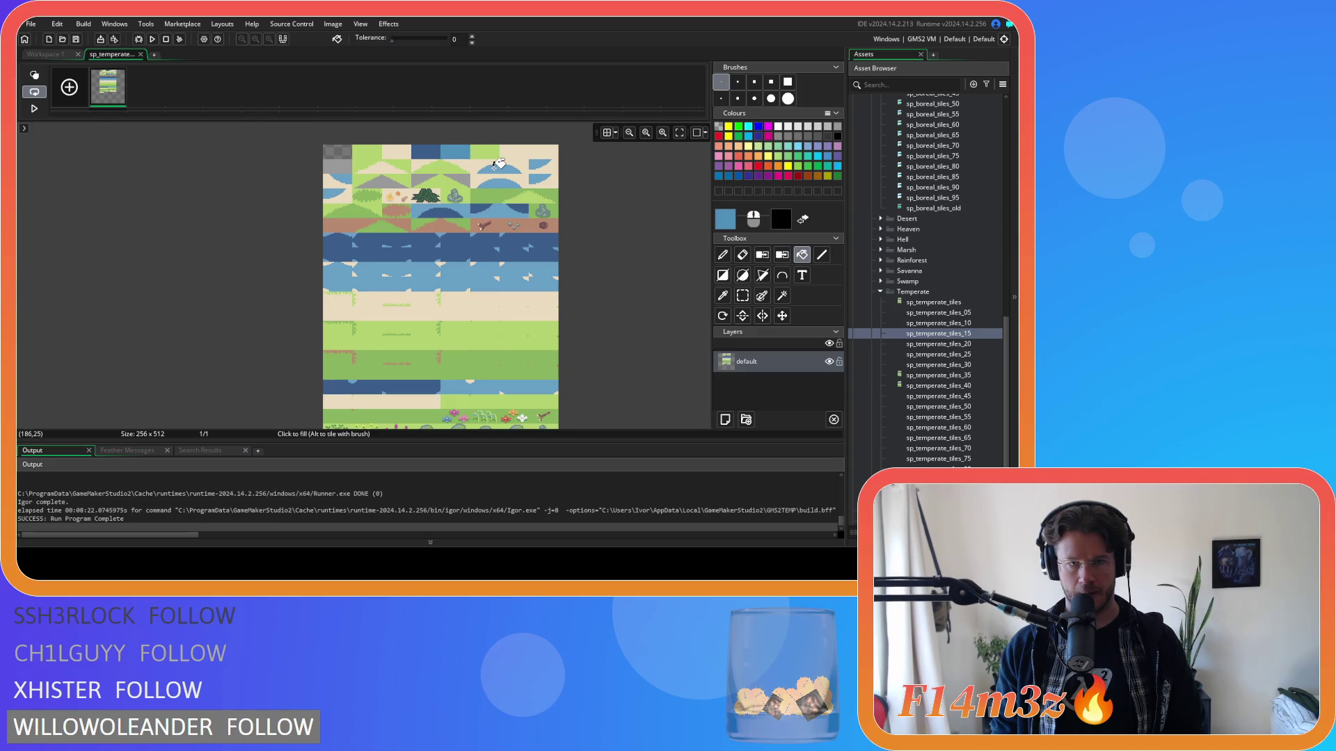
left_click(345, 178)
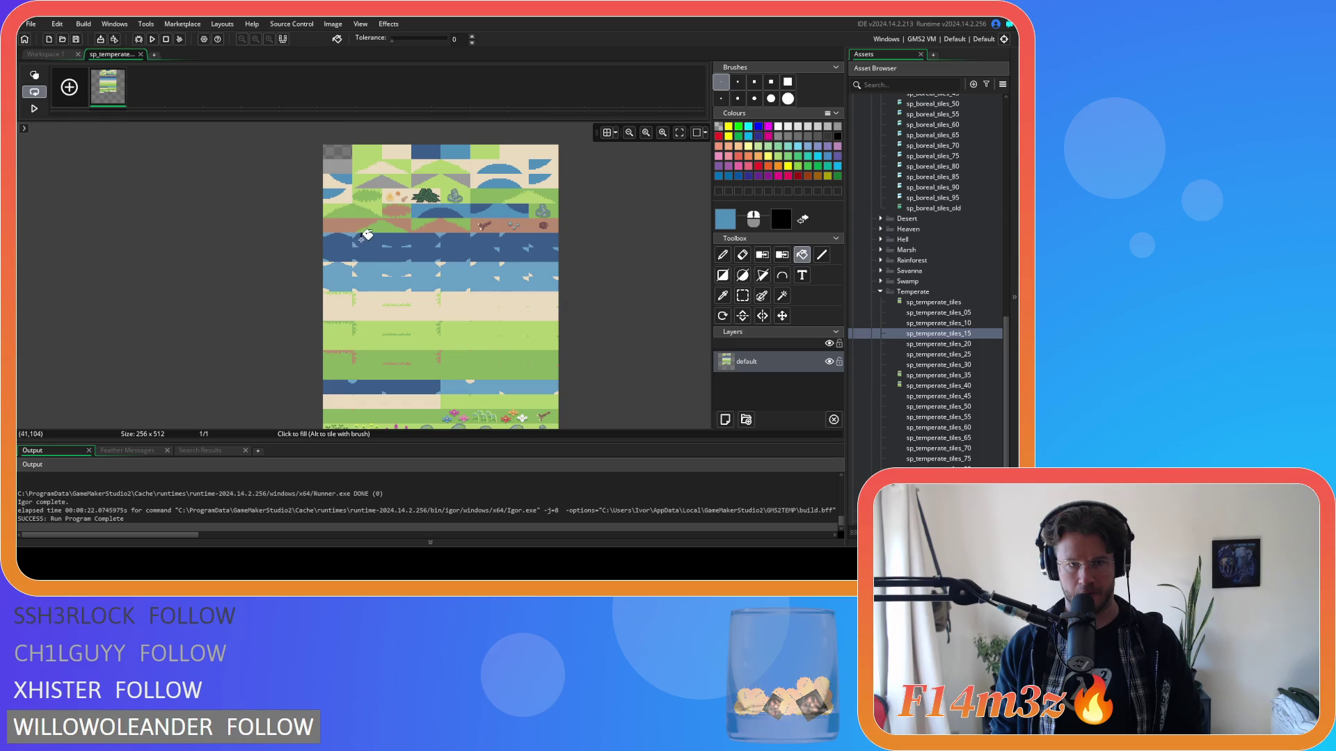
scroll(367, 235, "up", 5)
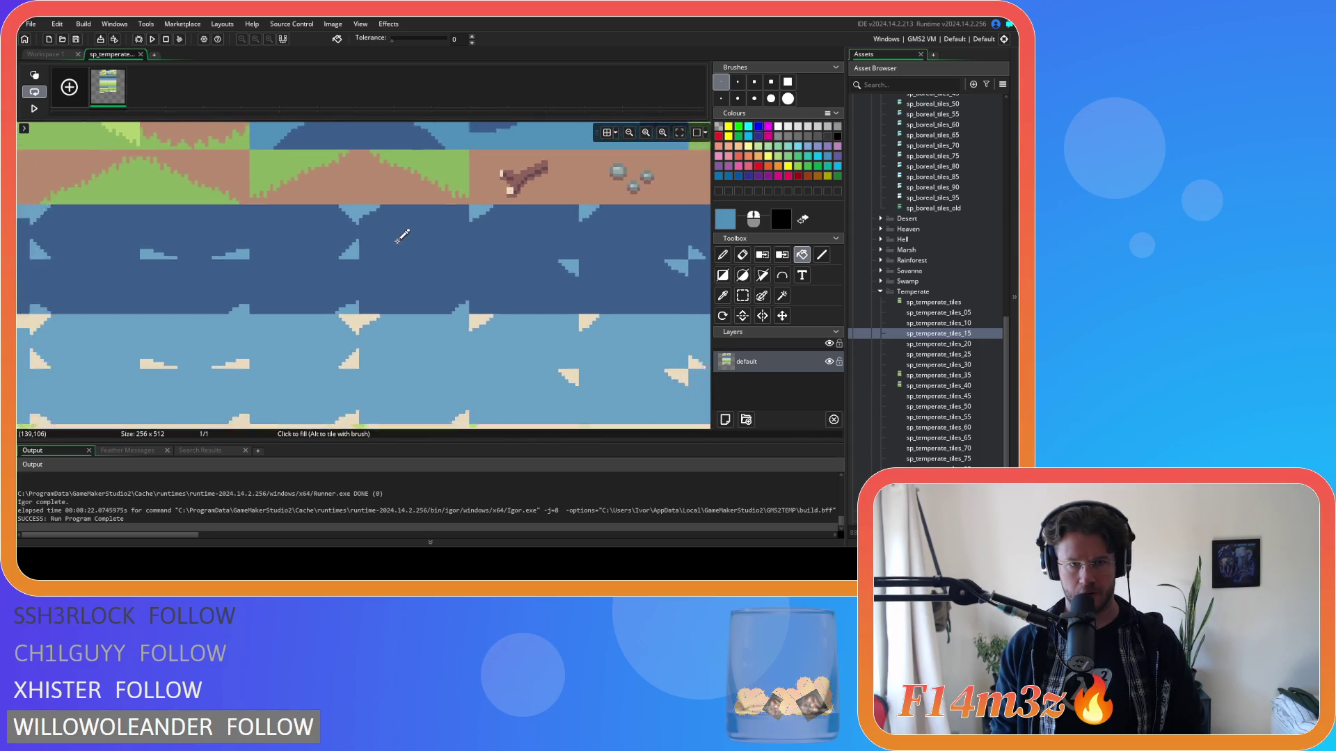
Step: Fill the light water band's parts with the lighter blue 4F8FBA
scroll(398, 239, "down", 4)
scroll(254, 230, "up", 1)
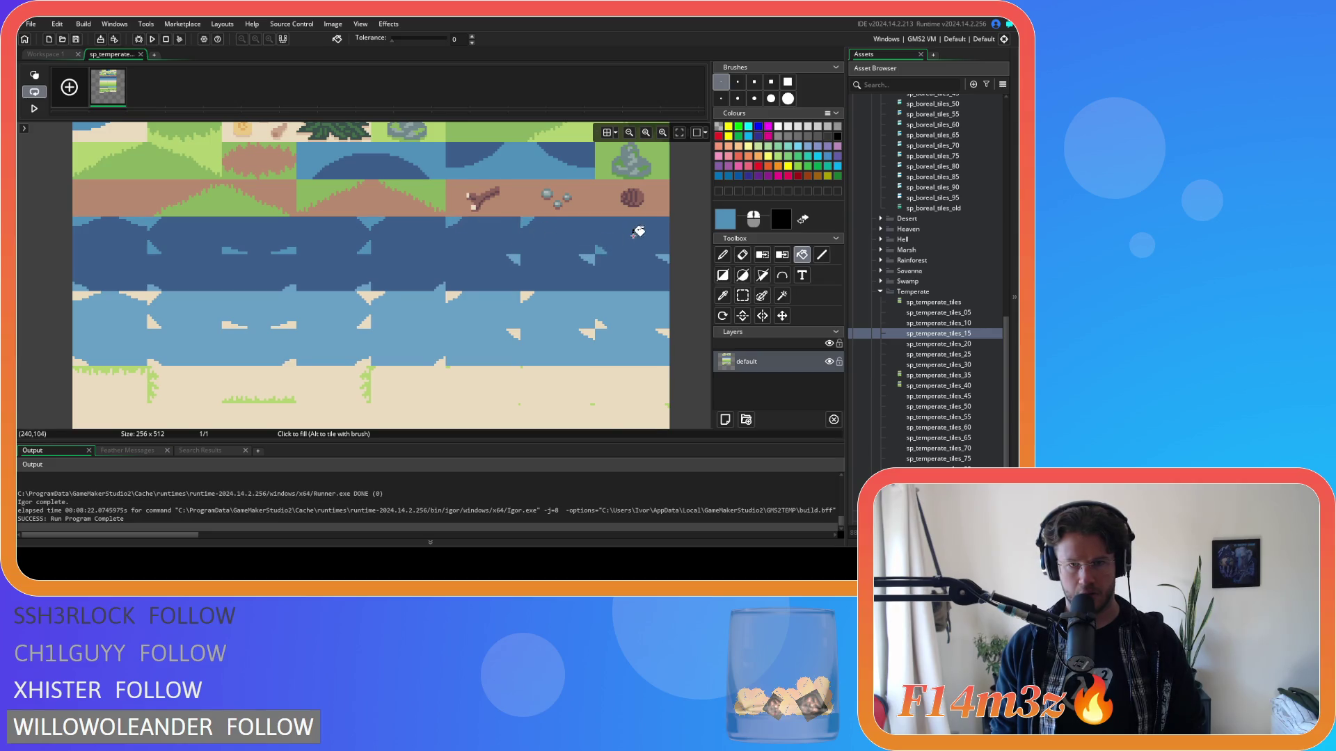
left_click_drag(638, 232, 444, 223)
mouse_move(321, 238)
left_mouse_down()
mouse_move(501, 232)
mouse_move(585, 266)
left_mouse_up()
left_click(580, 272)
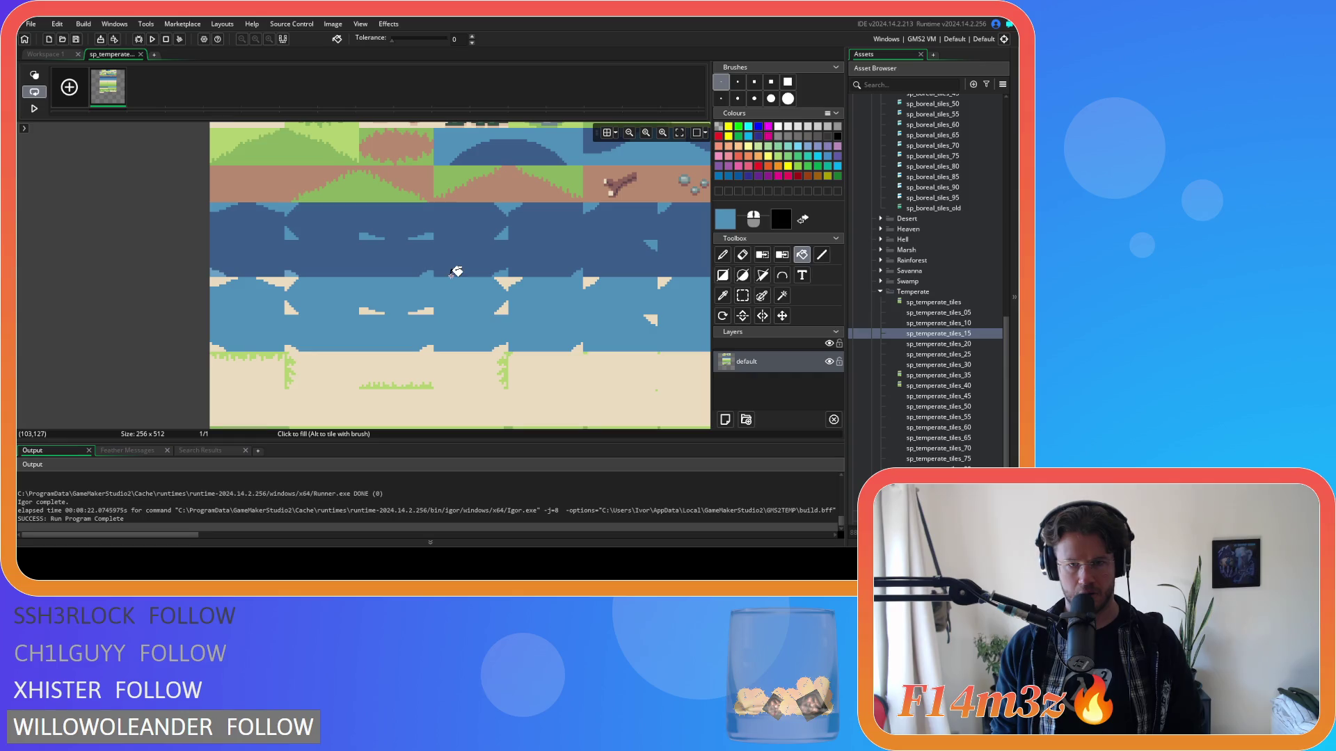
left_click(452, 274)
left_click(463, 277)
Step: Look over the recoloured sheet and close the image editor
scroll(312, 260, "left", 3)
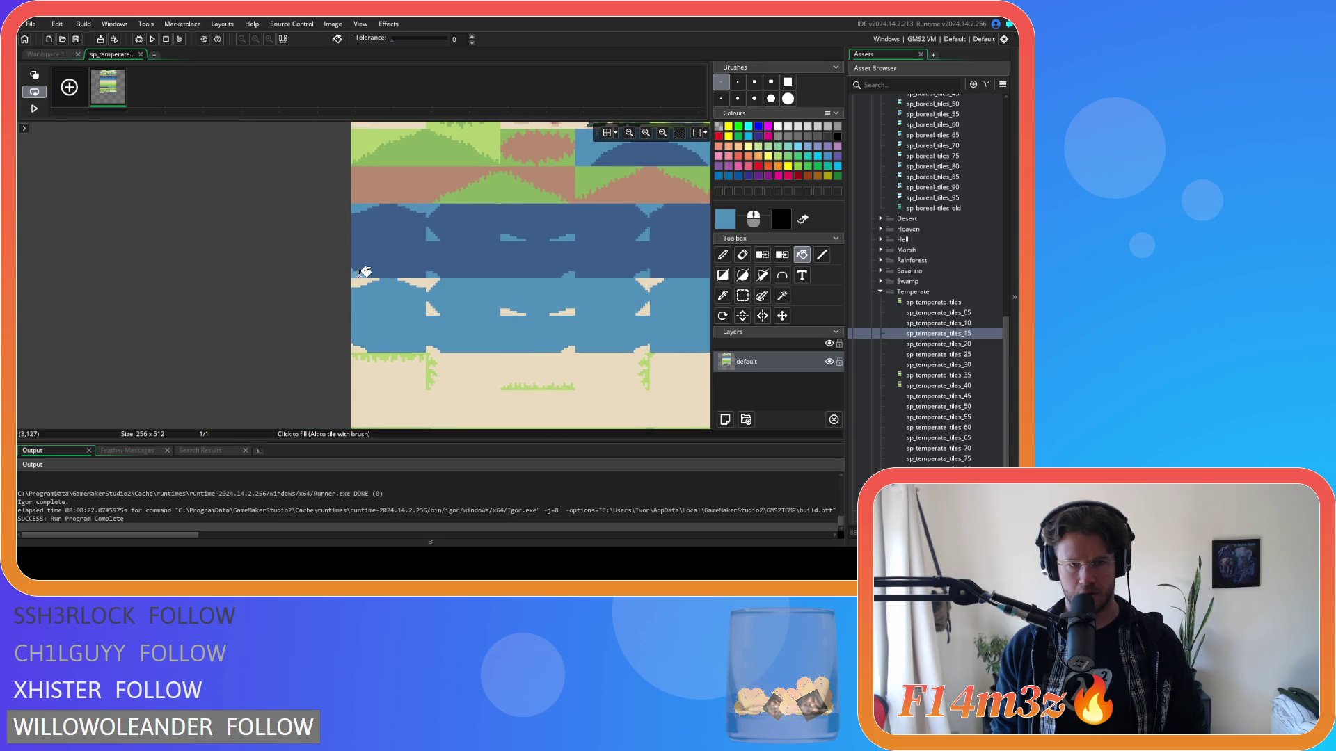
scroll(363, 271, "down", 2)
scroll(376, 268, "right", 4)
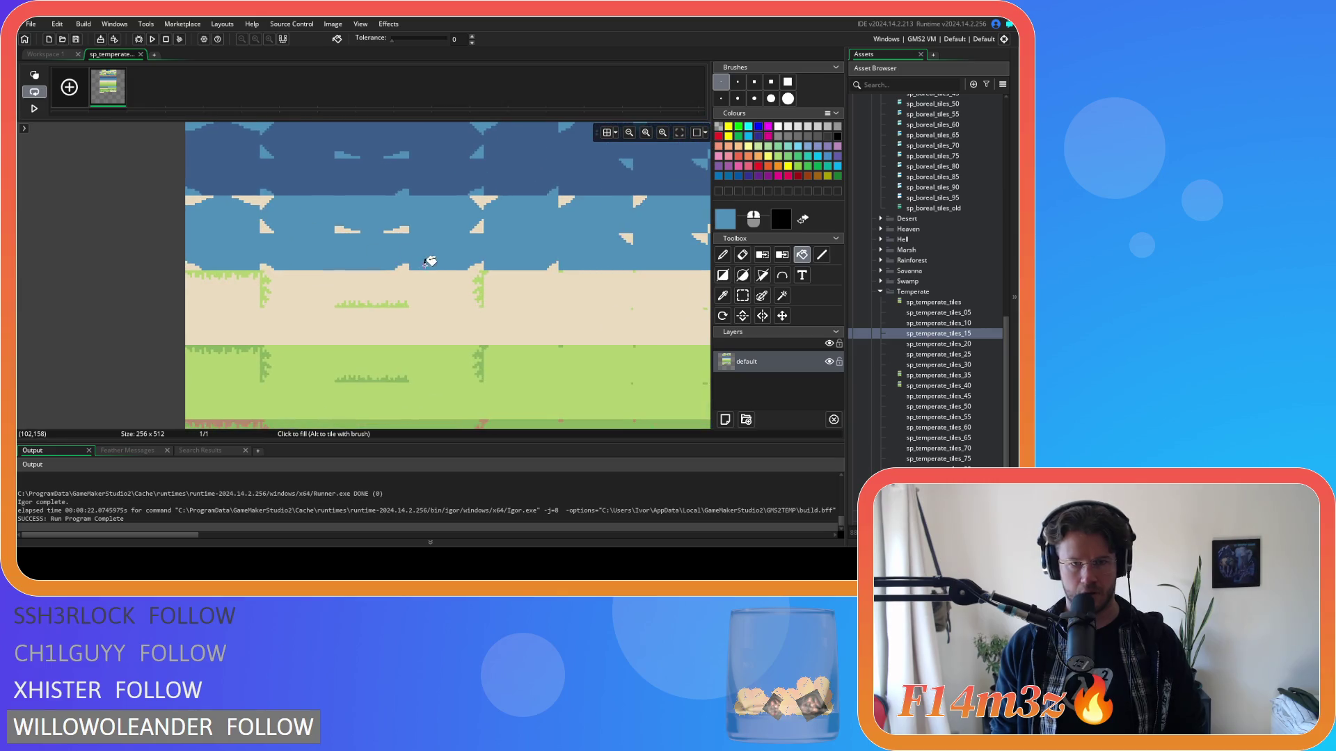
scroll(456, 265, "right", 4)
scroll(410, 341, "down", 2)
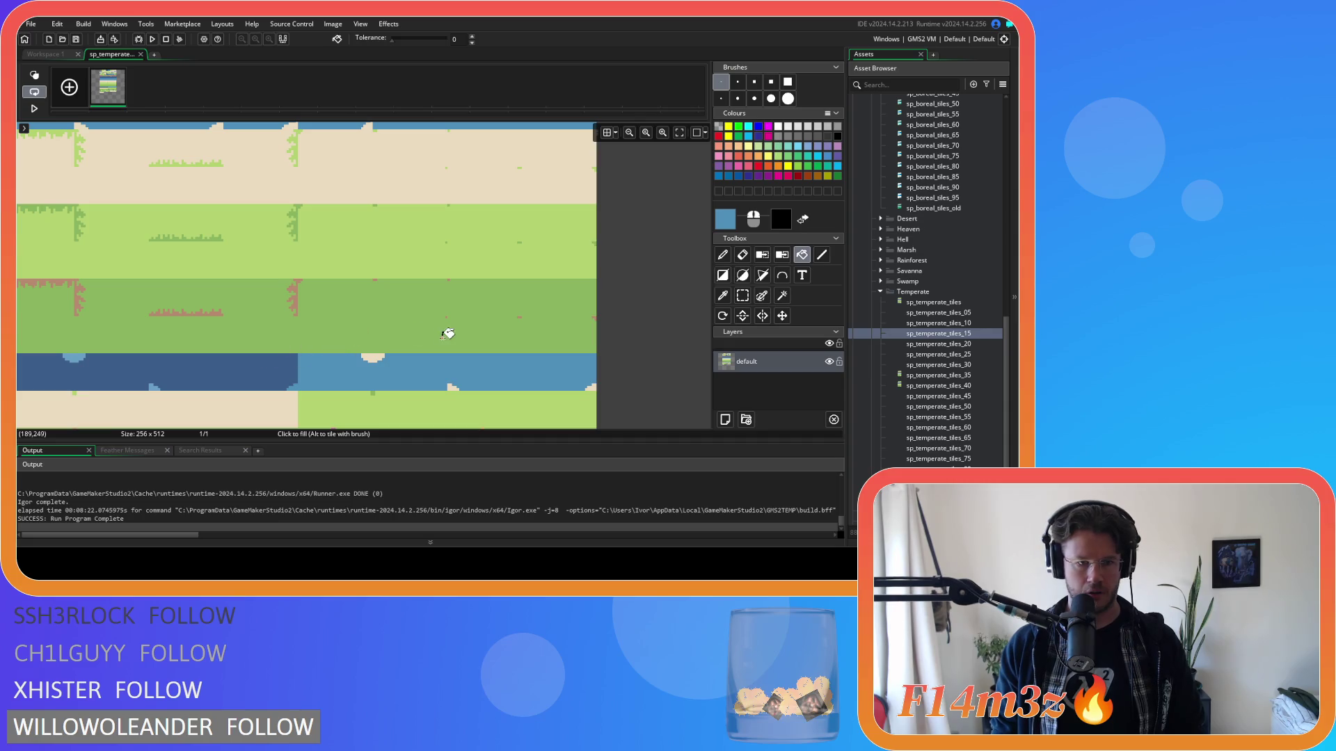
scroll(445, 334, "left", 4)
scroll(343, 328, "down", 2)
scroll(341, 330, "up", 2)
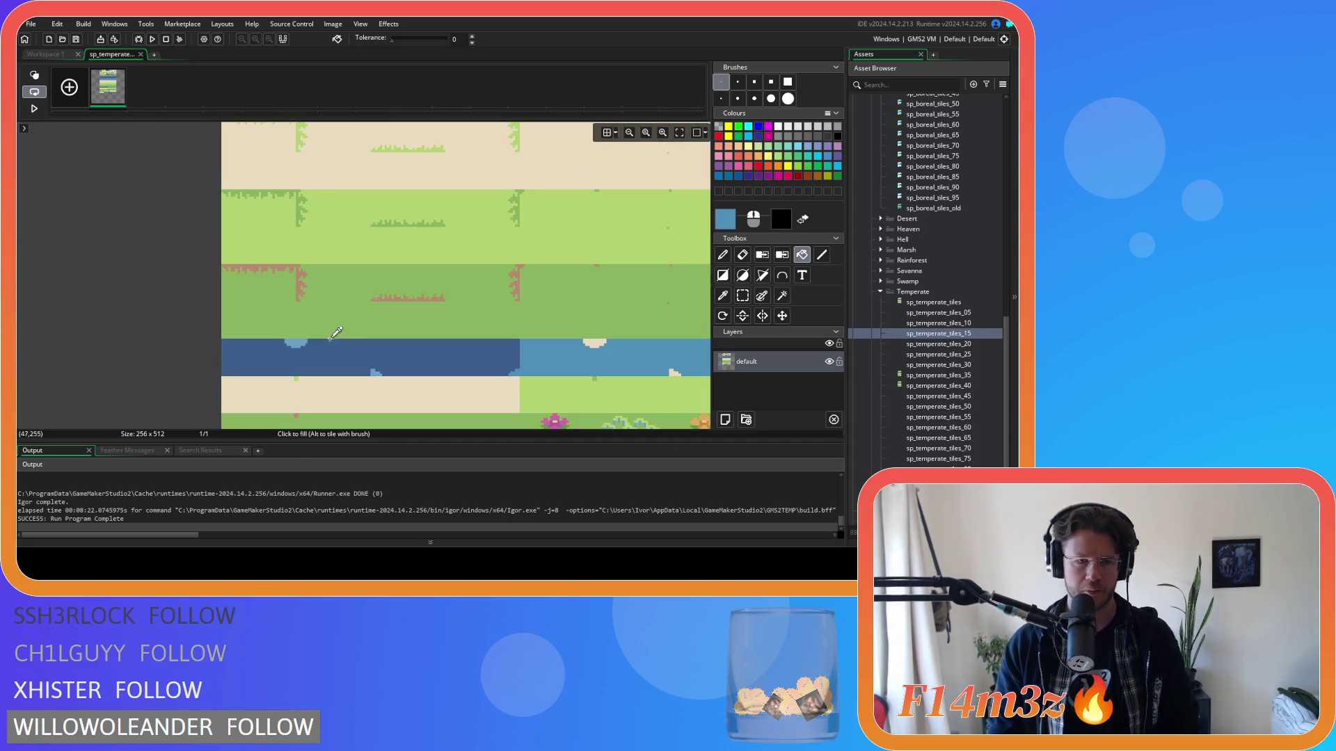
scroll(338, 332, "up", 2)
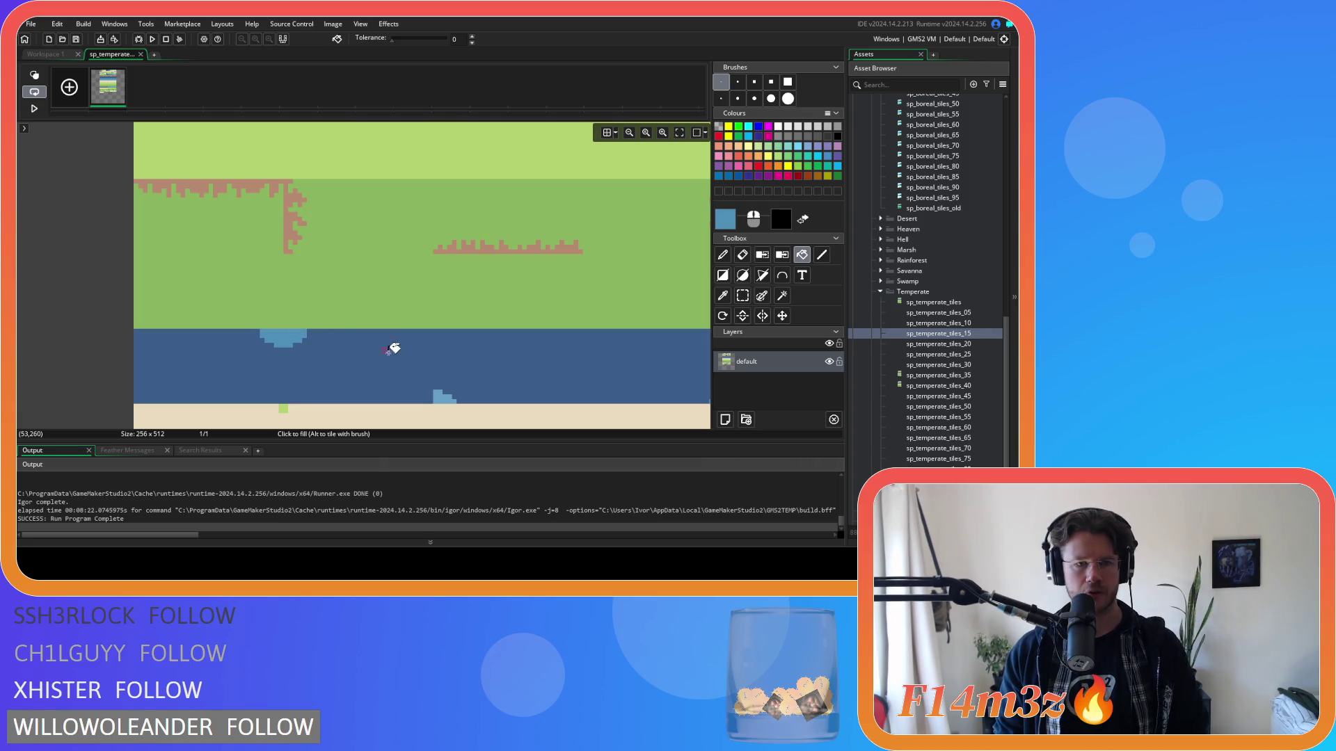
scroll(405, 315, "right", 5)
scroll(405, 314, "down", 1)
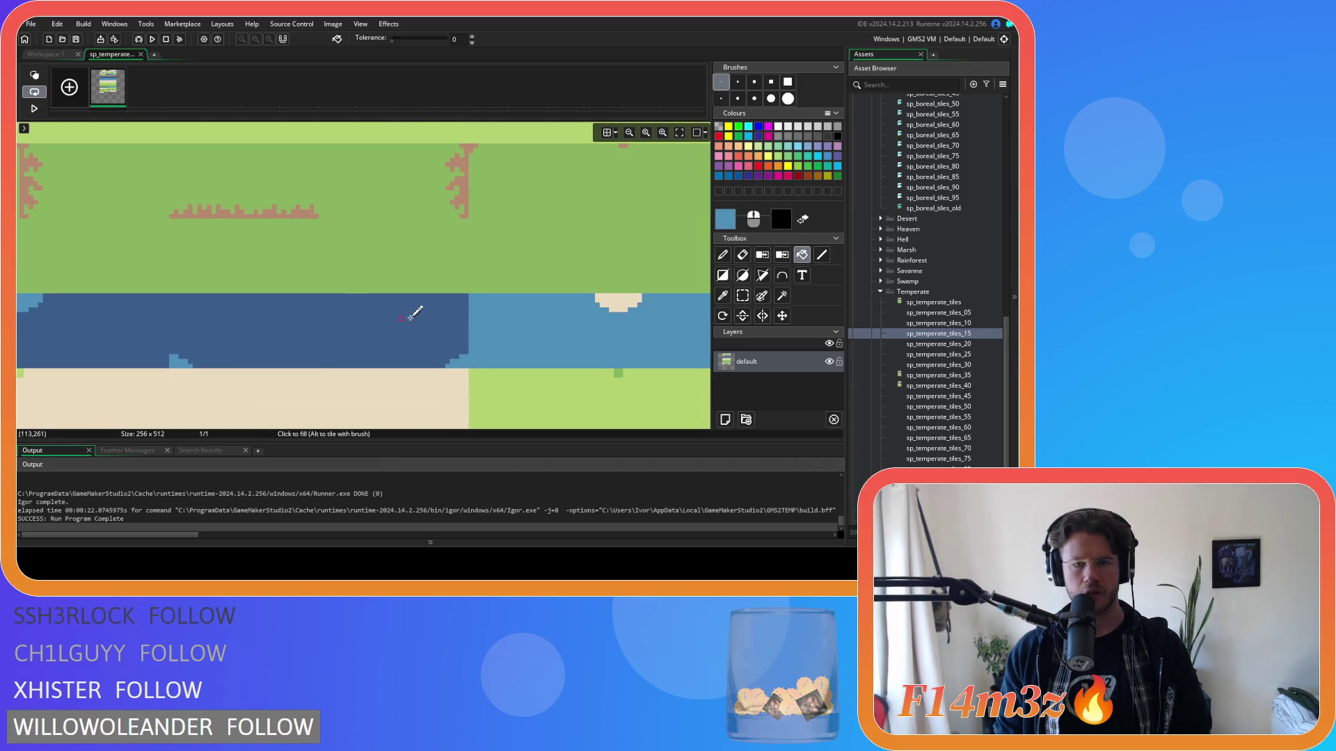
left_click(140, 55)
Step: Open the sp_temperate_tiles_10 sprite's image in the image editor
double_click(948, 323)
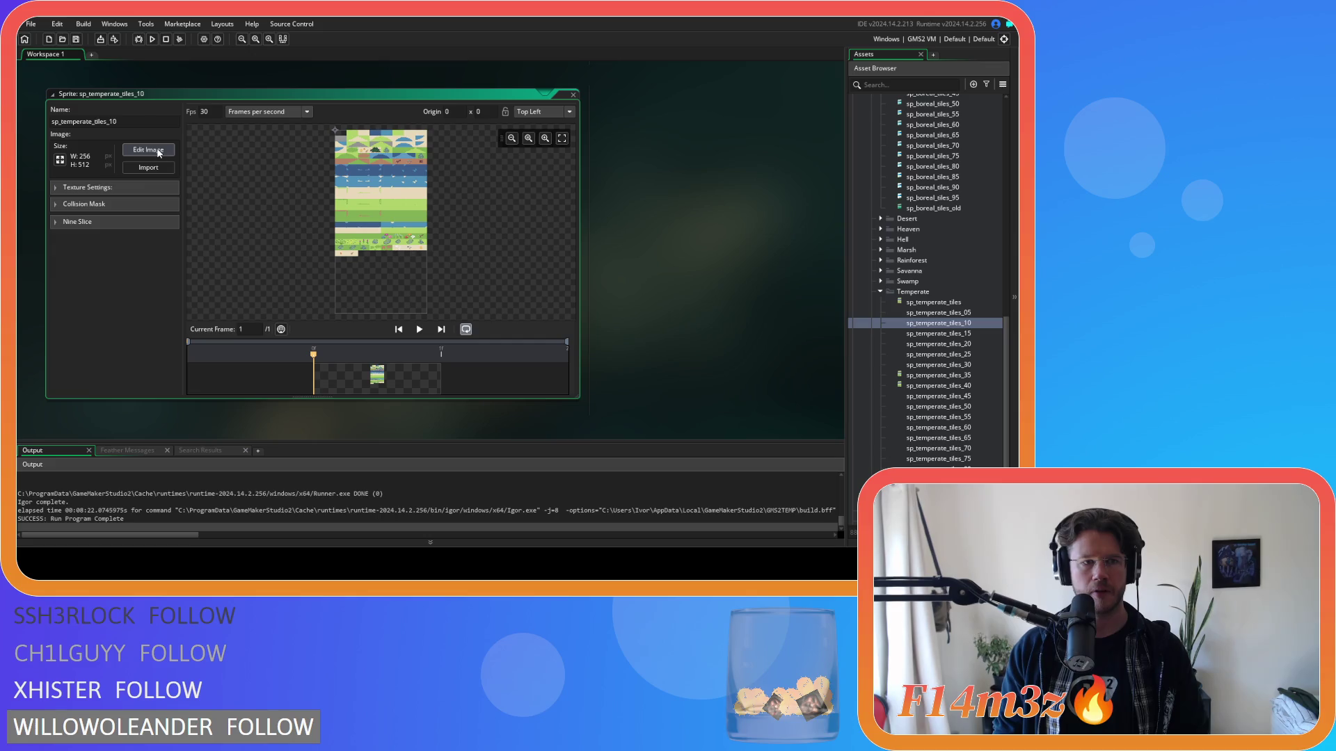
left_click(159, 153)
scroll(374, 276, "up", 3)
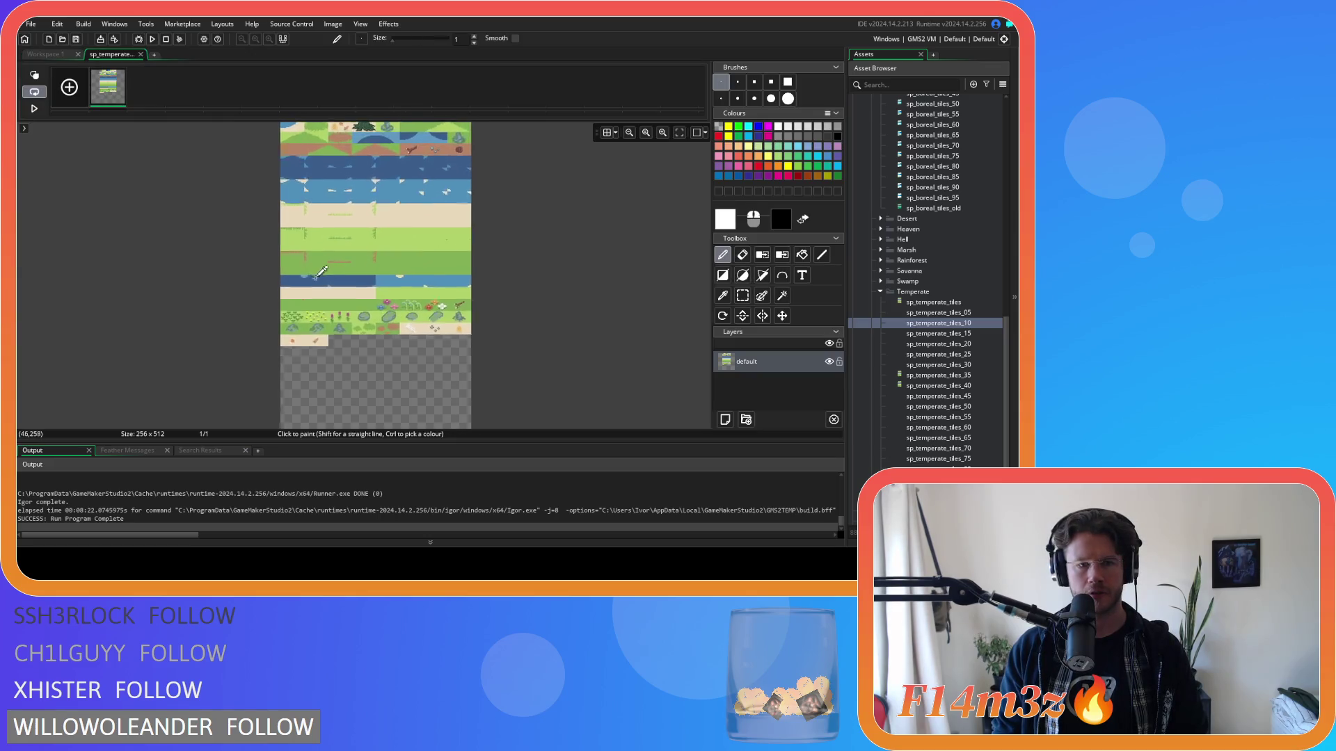
scroll(374, 276, "up", 2)
Step: Sample the light water blue, switch to the Fill tool, then close the editor
left_click(522, 277, "ctrl")
left_click(801, 255)
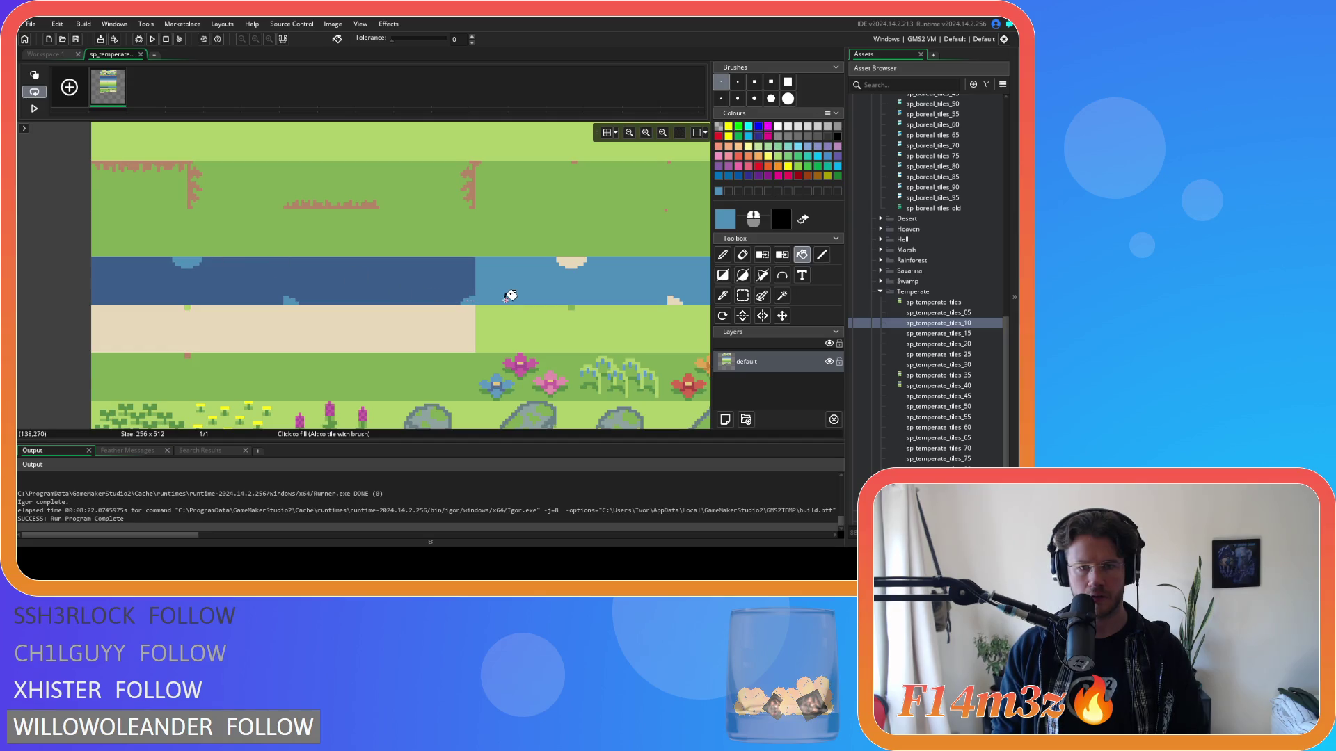
left_click(140, 54)
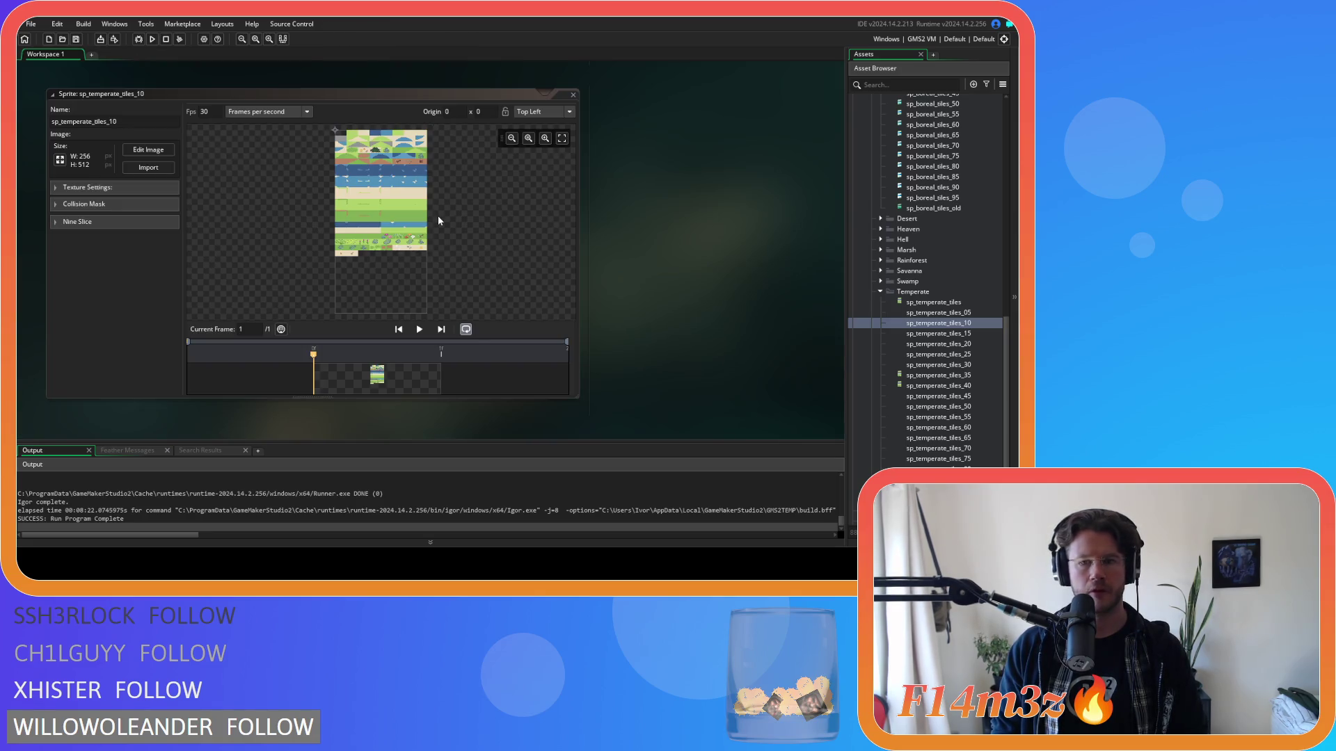
Step: Open the sp_temperate_tiles_05 sprite's image in the image editor
double_click(966, 314)
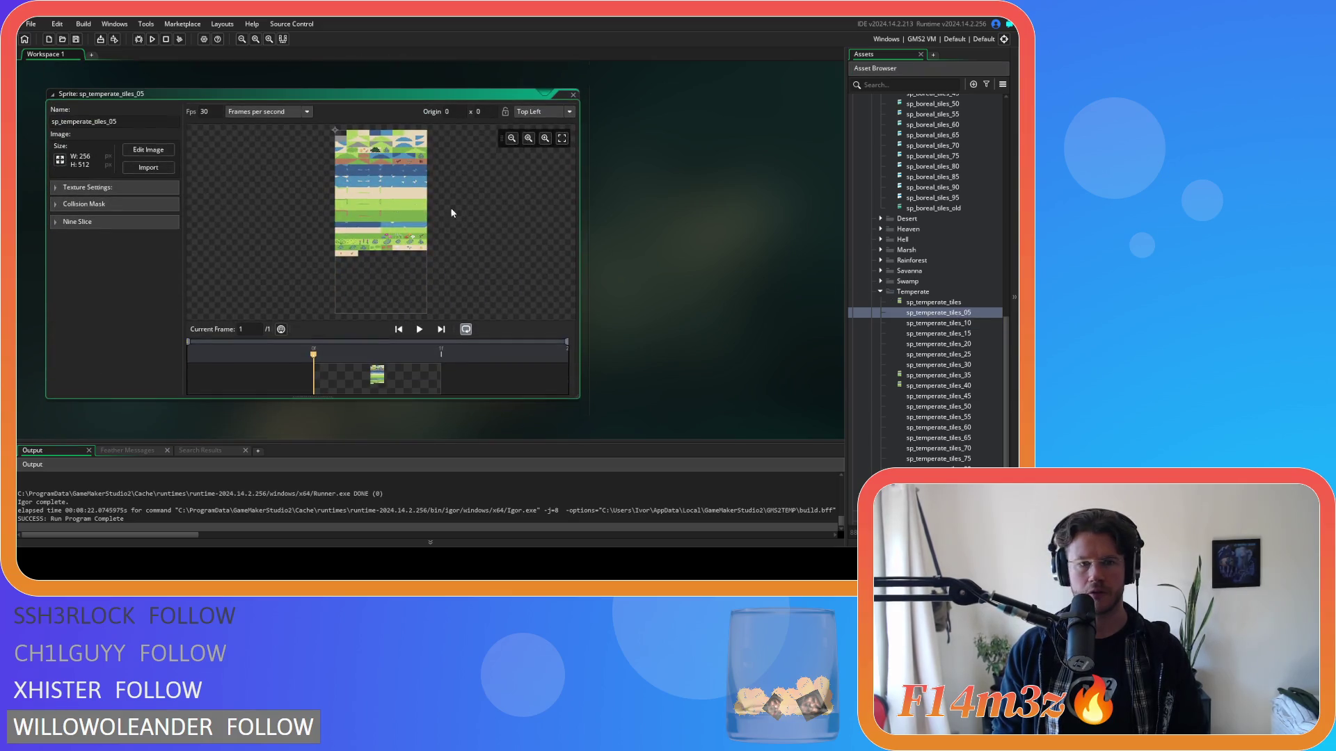
left_click(149, 150)
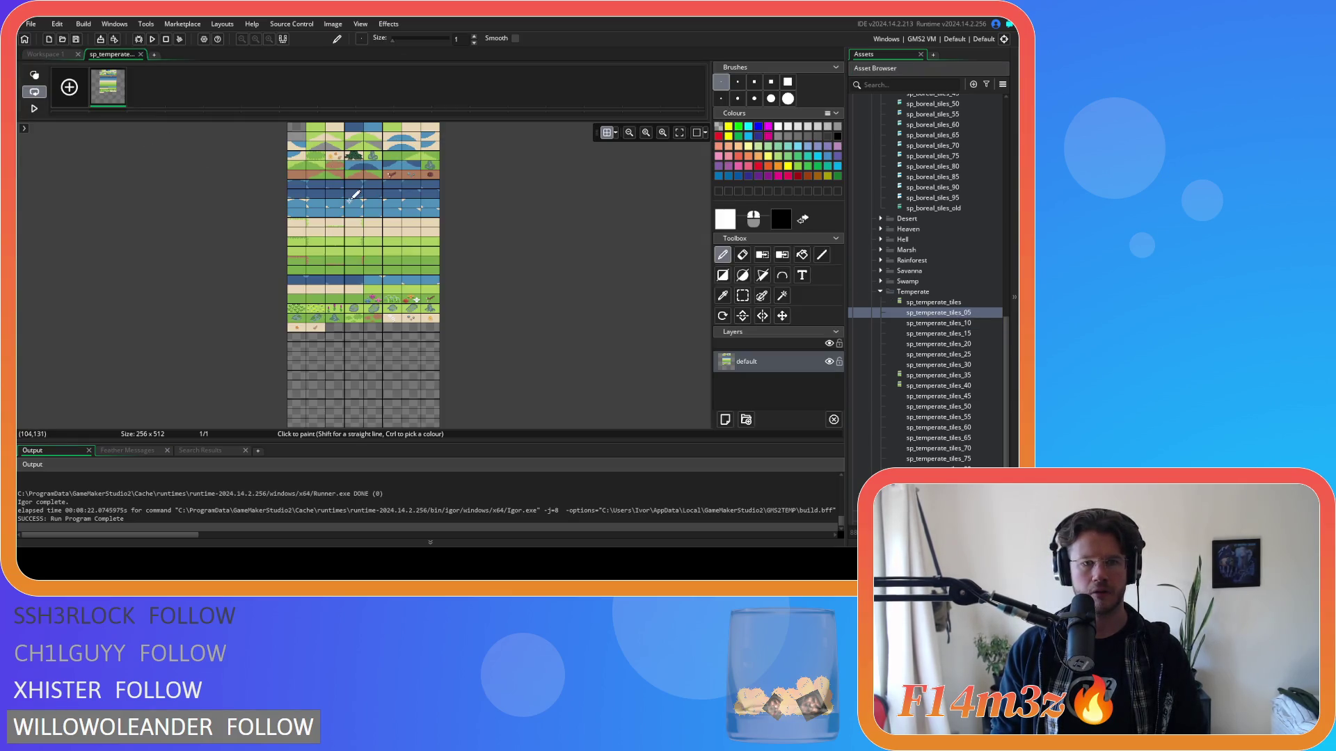
scroll(335, 194, "down", 3)
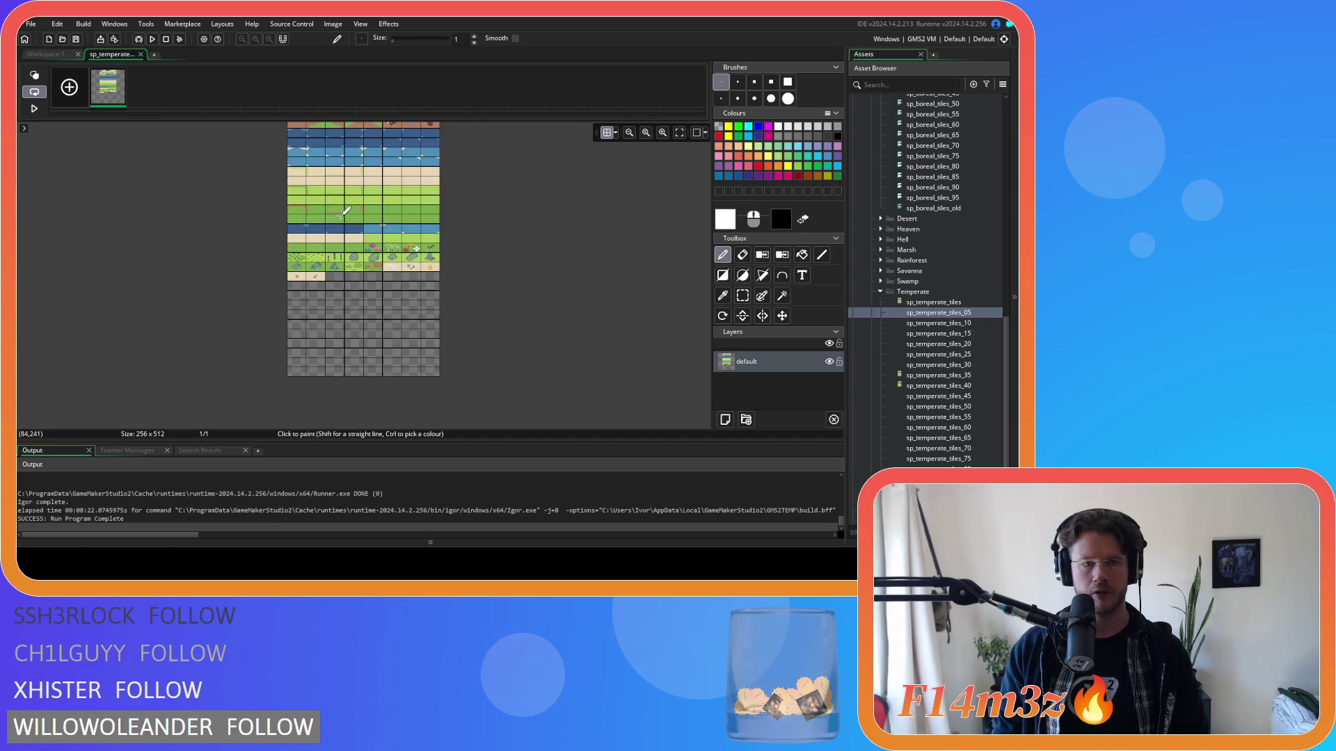
scroll(393, 221, "up", 4)
scroll(578, 243, "up", 2)
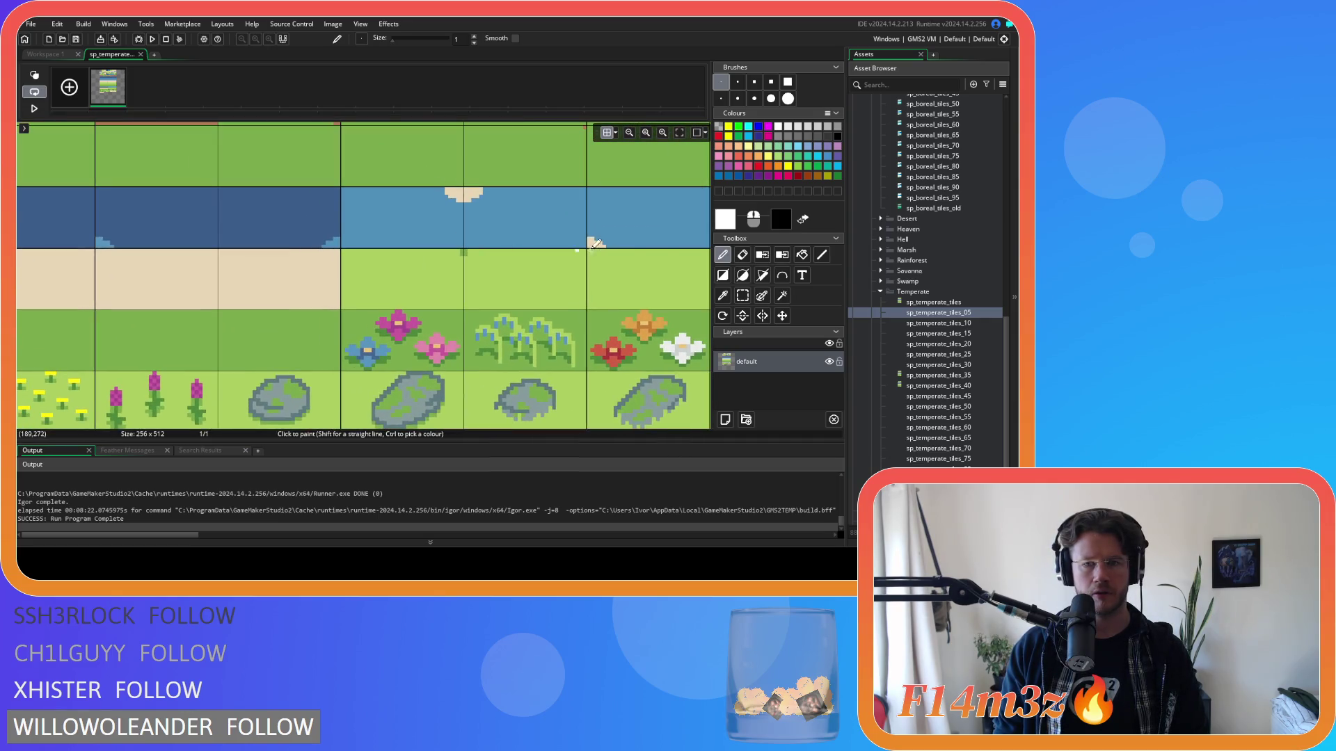
Step: Sample the light water blue, switch to Fill for the neighbouring water tiles, then close the editor
left_click(420, 225, "ctrl")
key("f")
left_click_drag(212, 207, 551, 225)
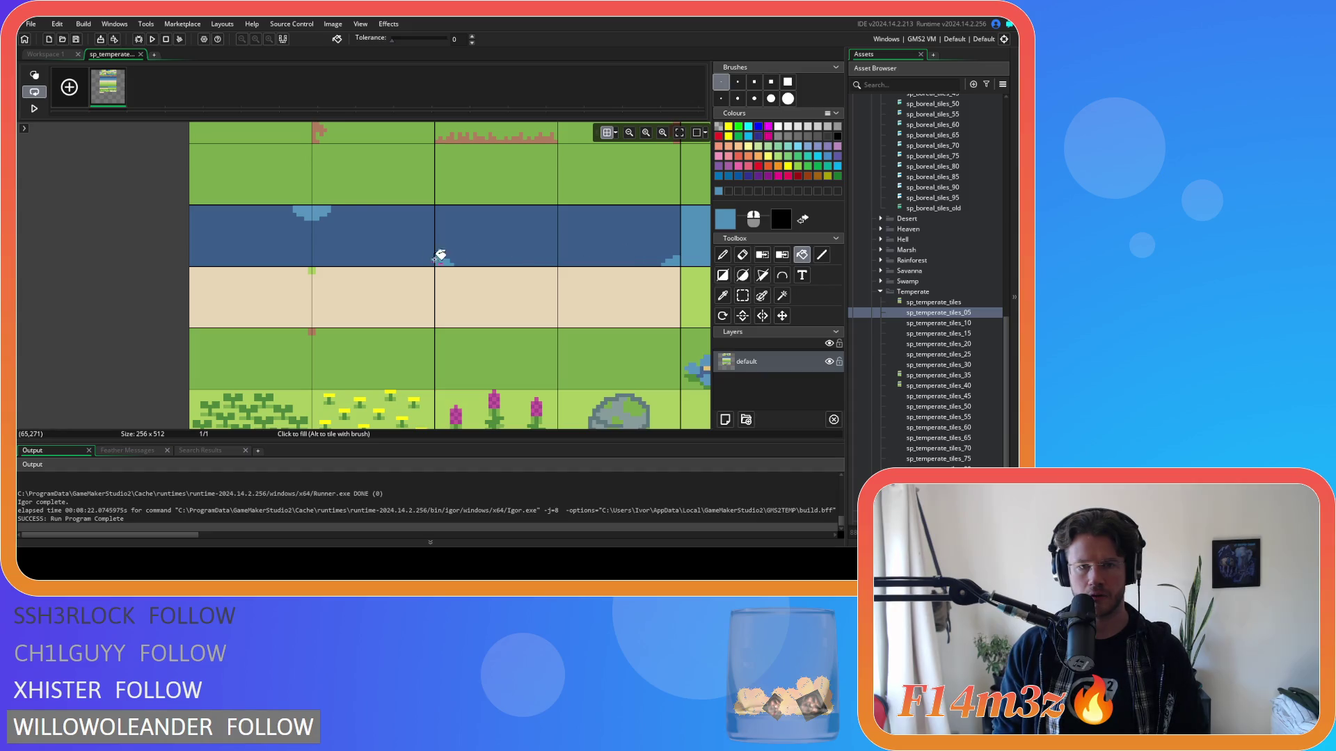
left_click(139, 55)
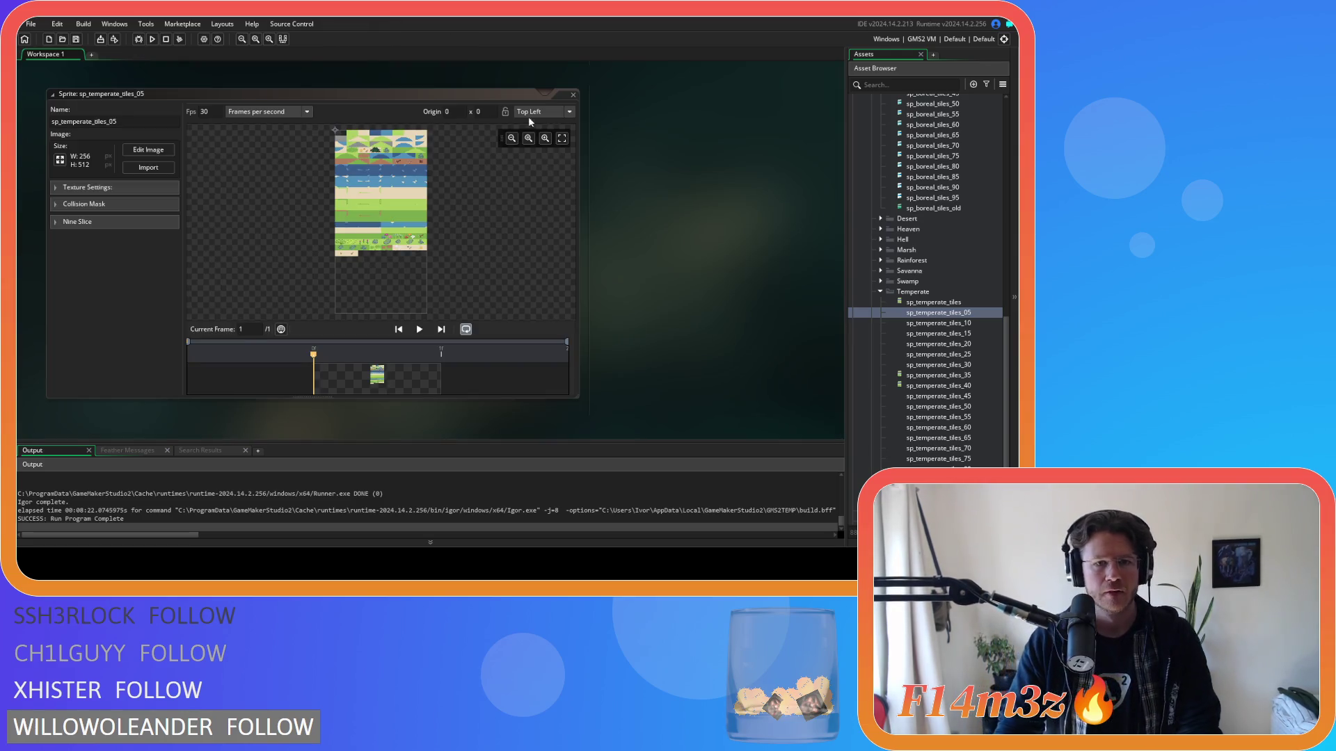
Step: Close the sp_temperate_tiles_05 window and open sp_temperate_tiles_20 from the assets
left_click(572, 93)
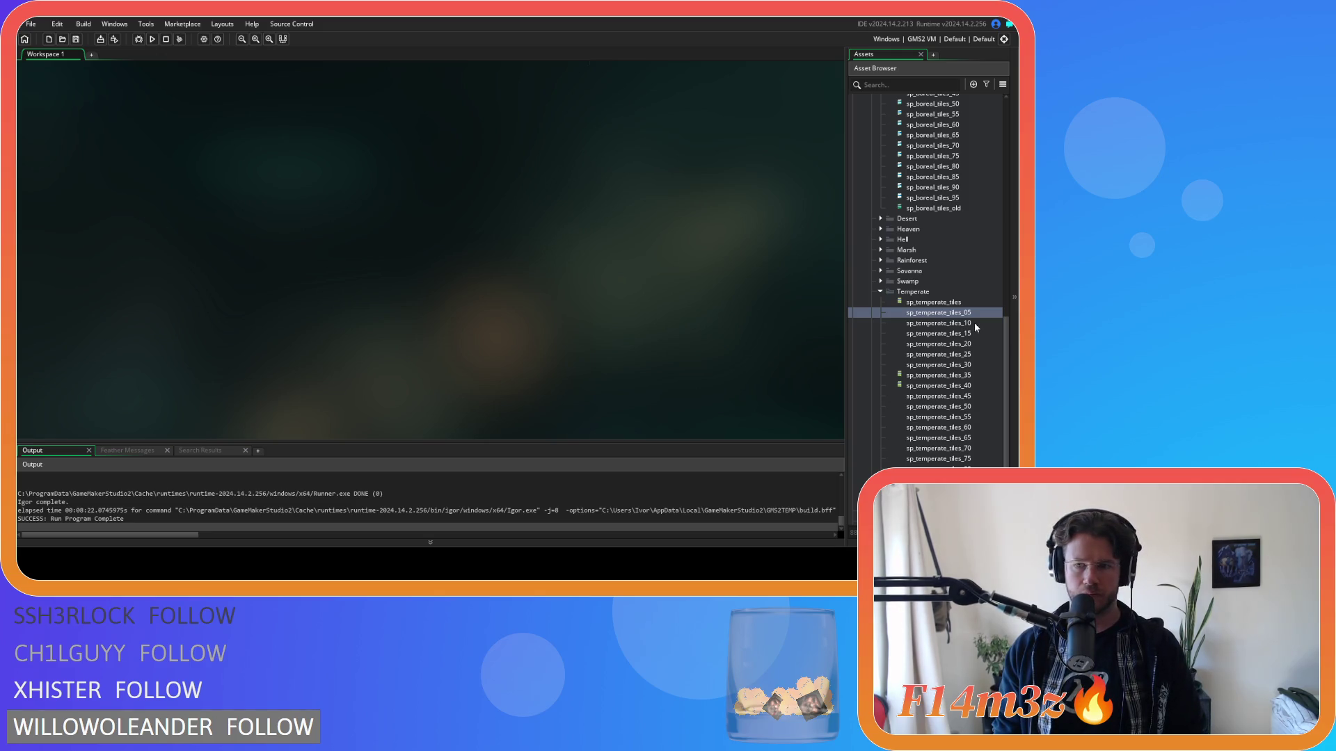
left_click(974, 323)
left_click(975, 333)
double_click(976, 343)
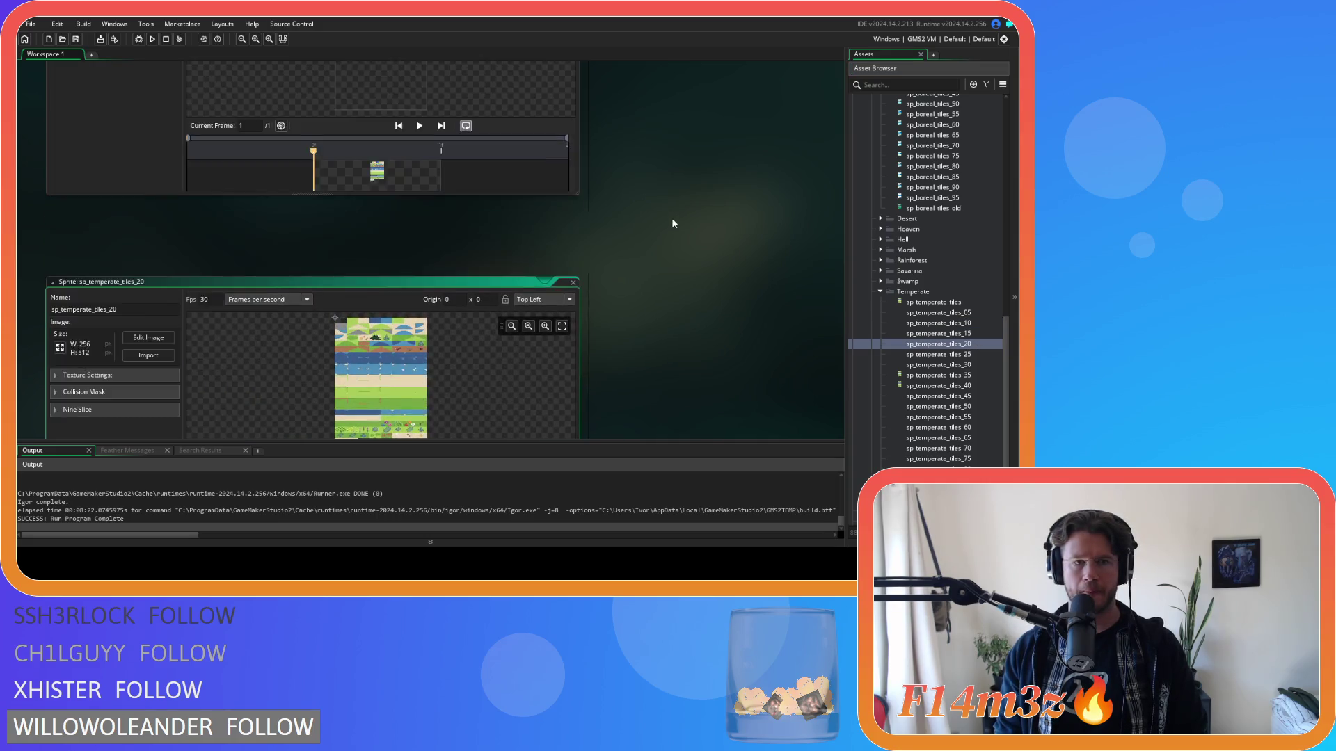
Step: Close the extra sp_temperate_tiles_15 window and start editing the sp_temperate_tiles_20 image
scroll(641, 205, "up", 5)
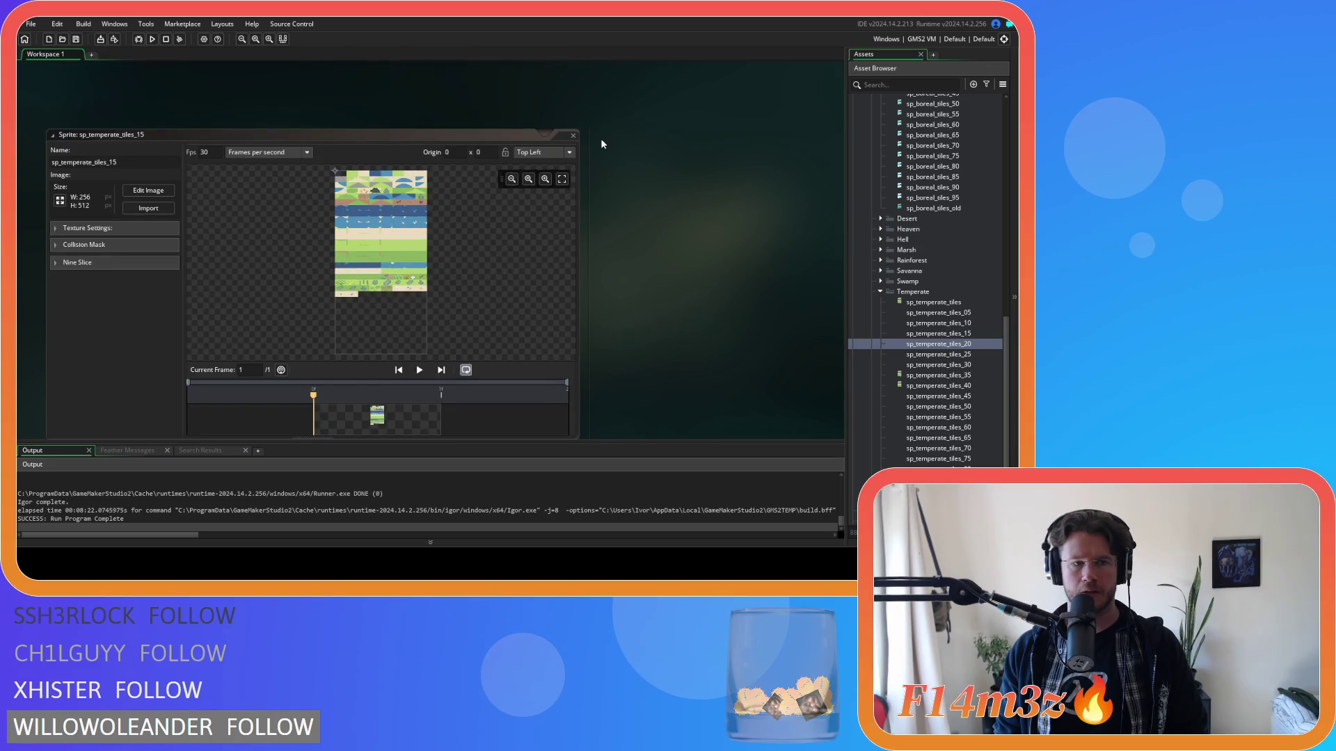
left_click(573, 136)
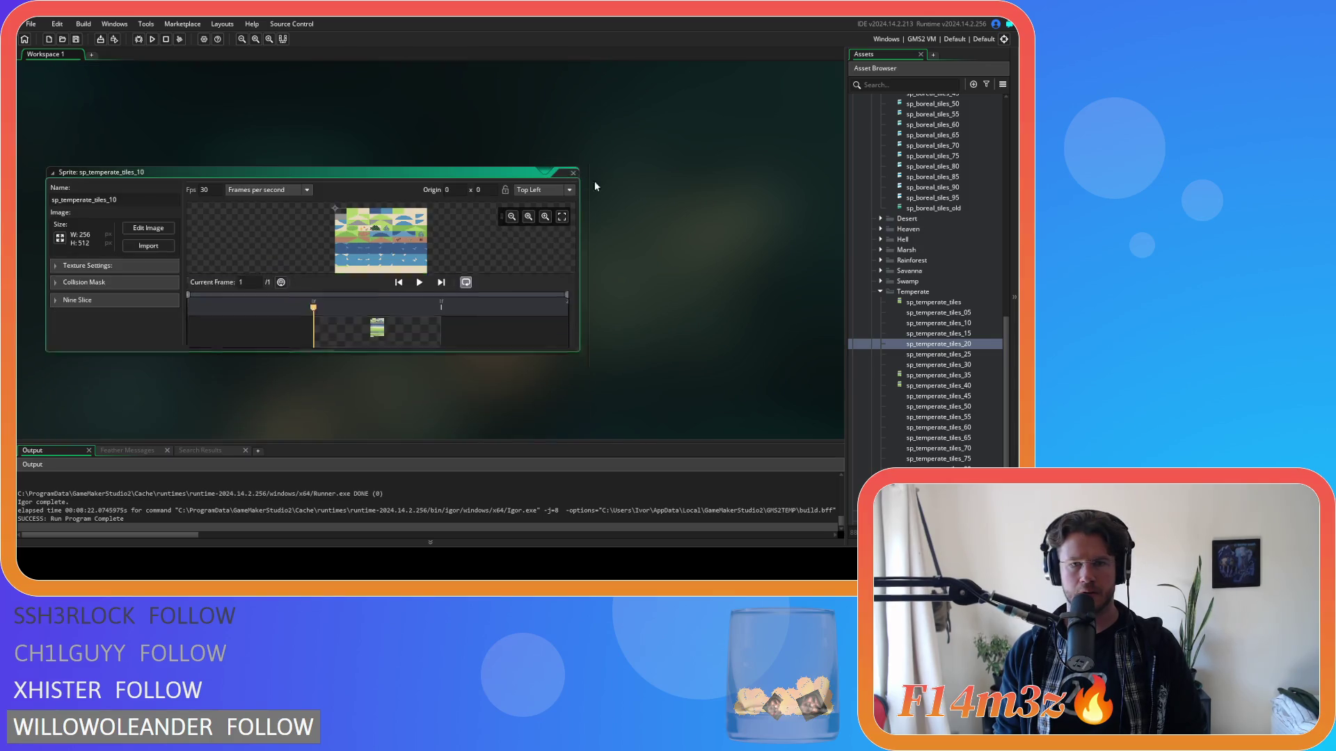
scroll(657, 205, "down", 5)
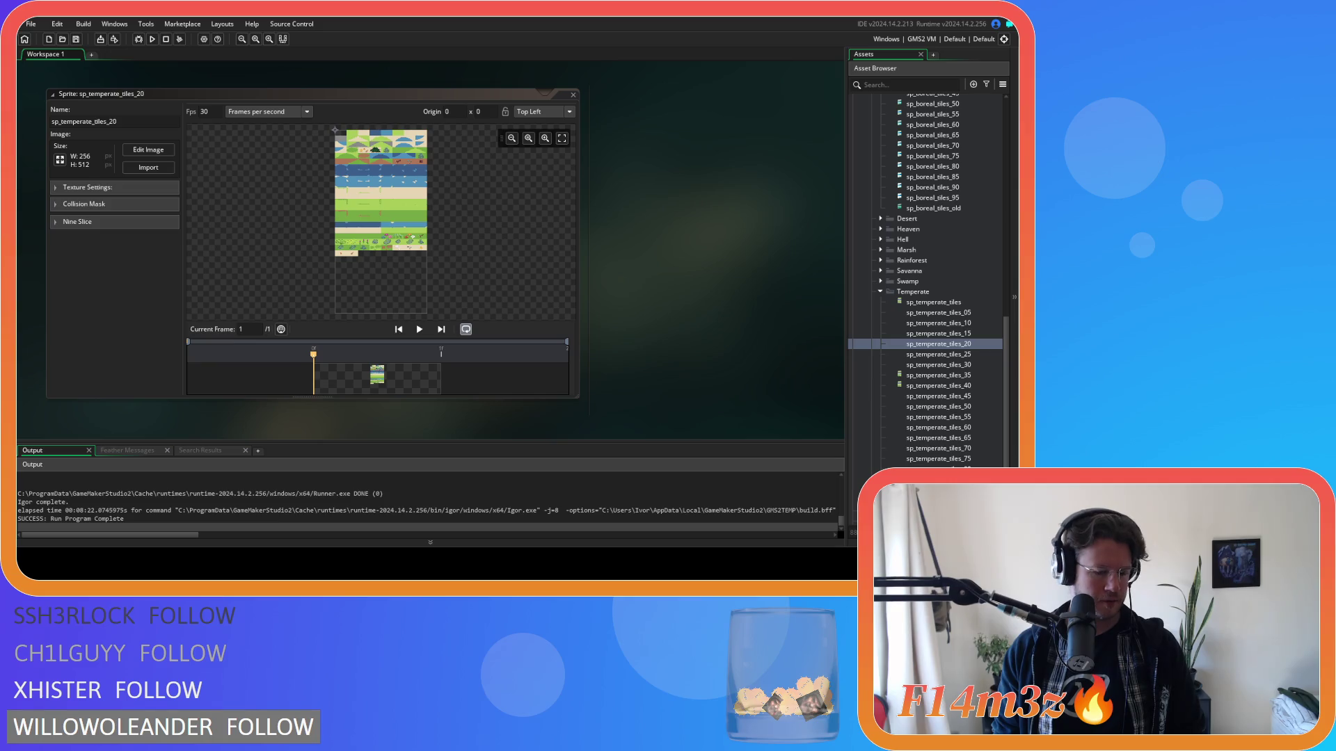
left_click(148, 150)
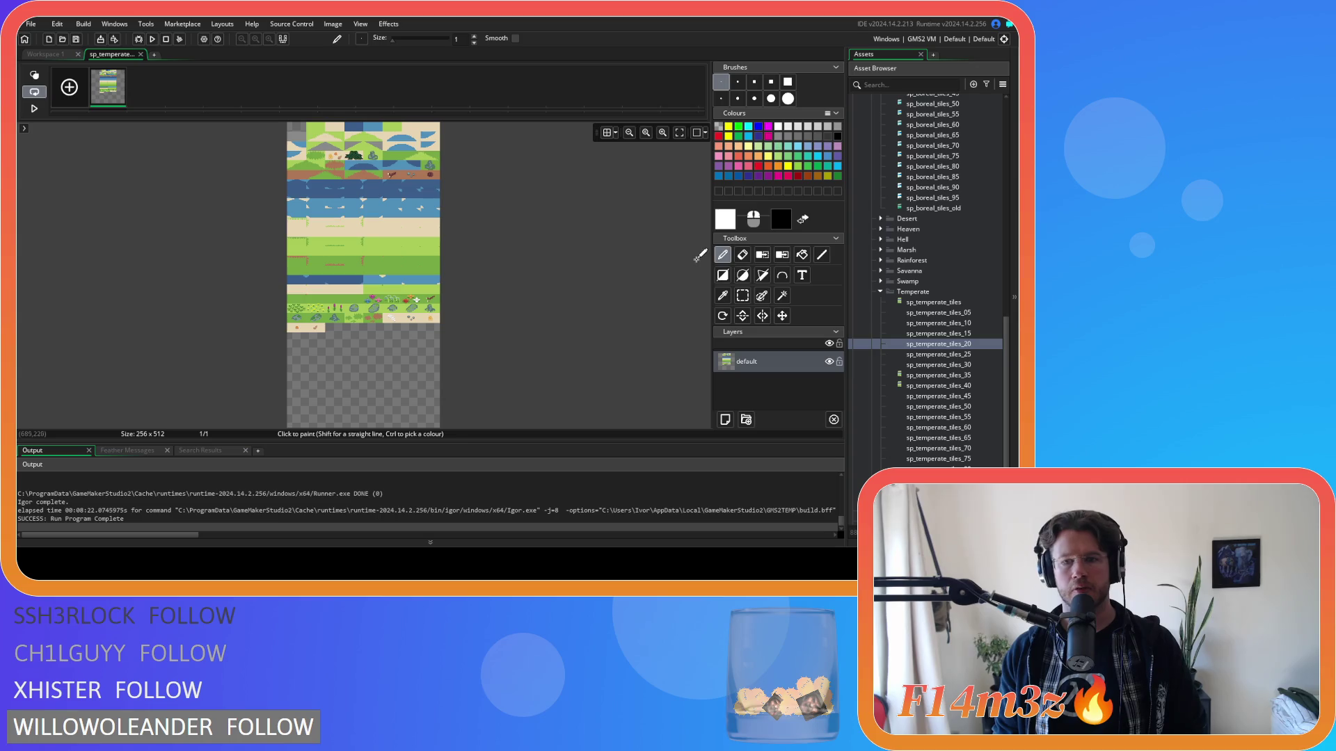
Step: Make the paint colour nearly transparent and clear the top-left tile area with a filled rectangle
left_click(728, 219)
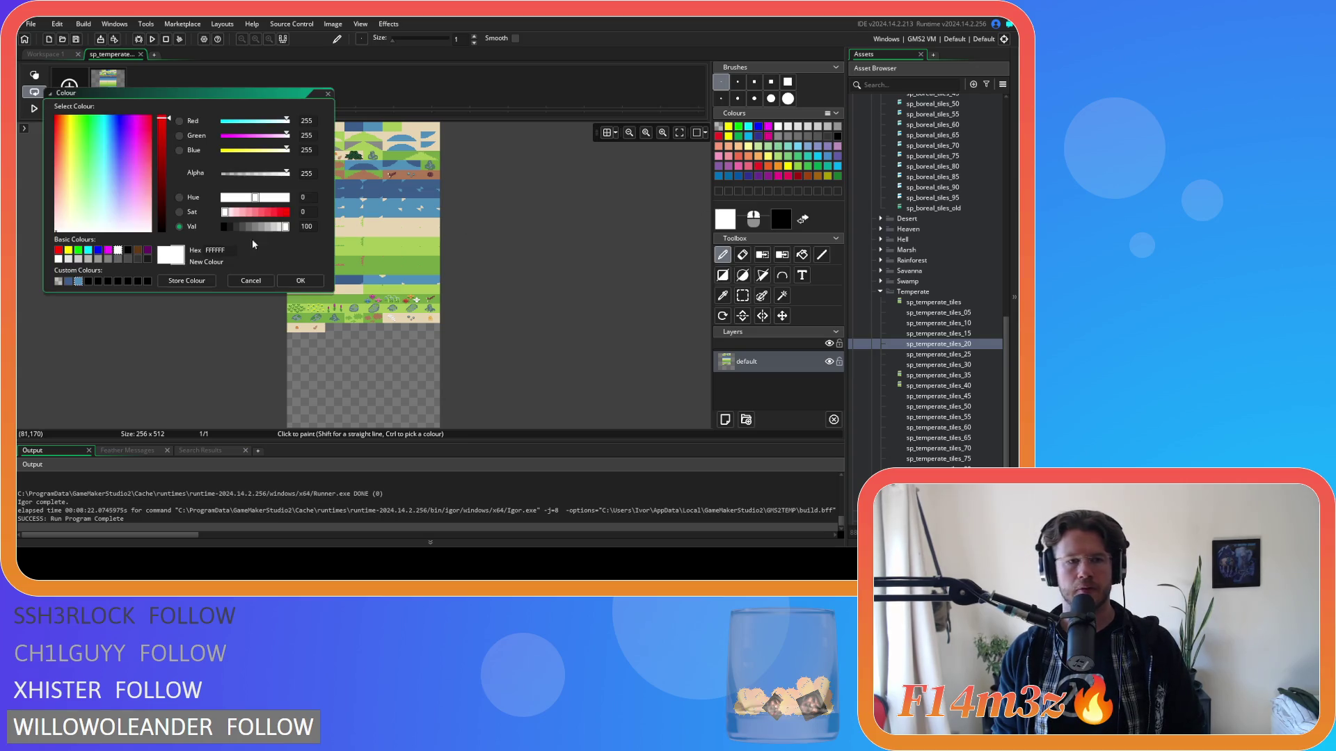
left_click(58, 281)
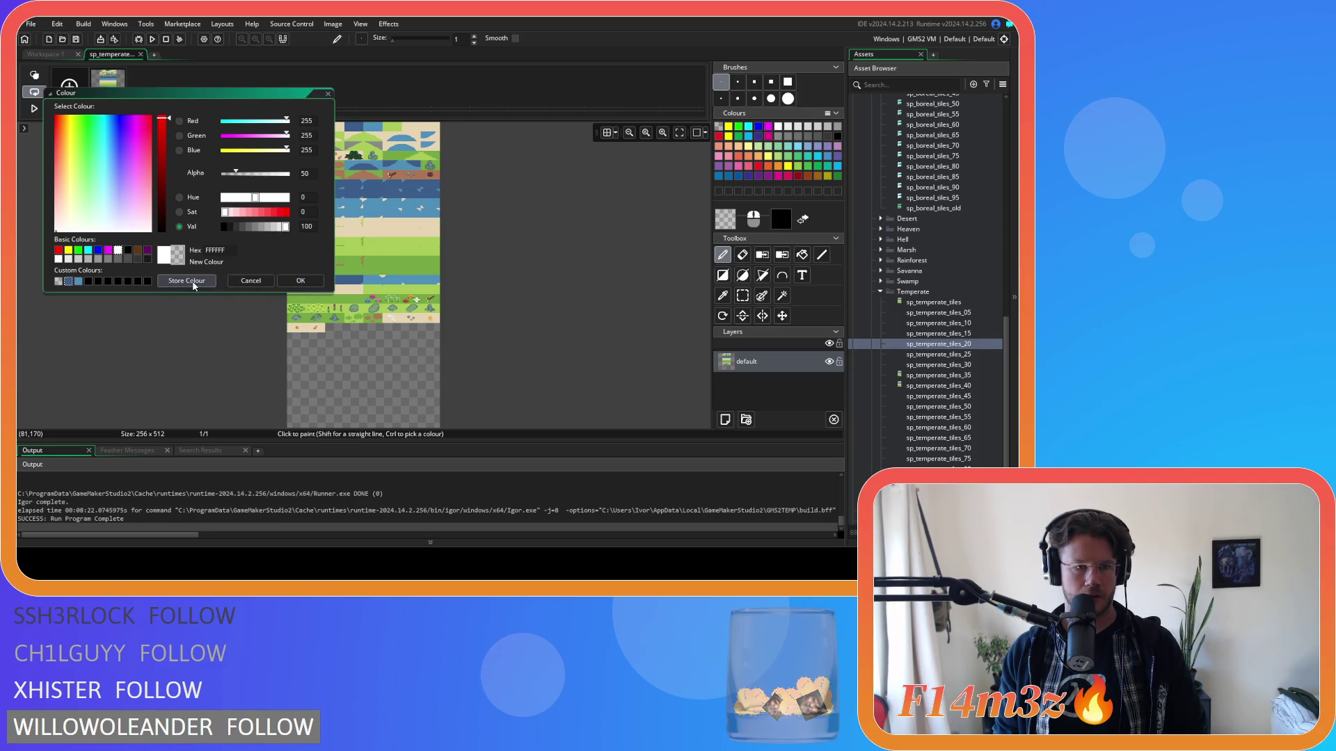
left_click(300, 280)
left_click(729, 279)
scroll(469, 209, "up", 5)
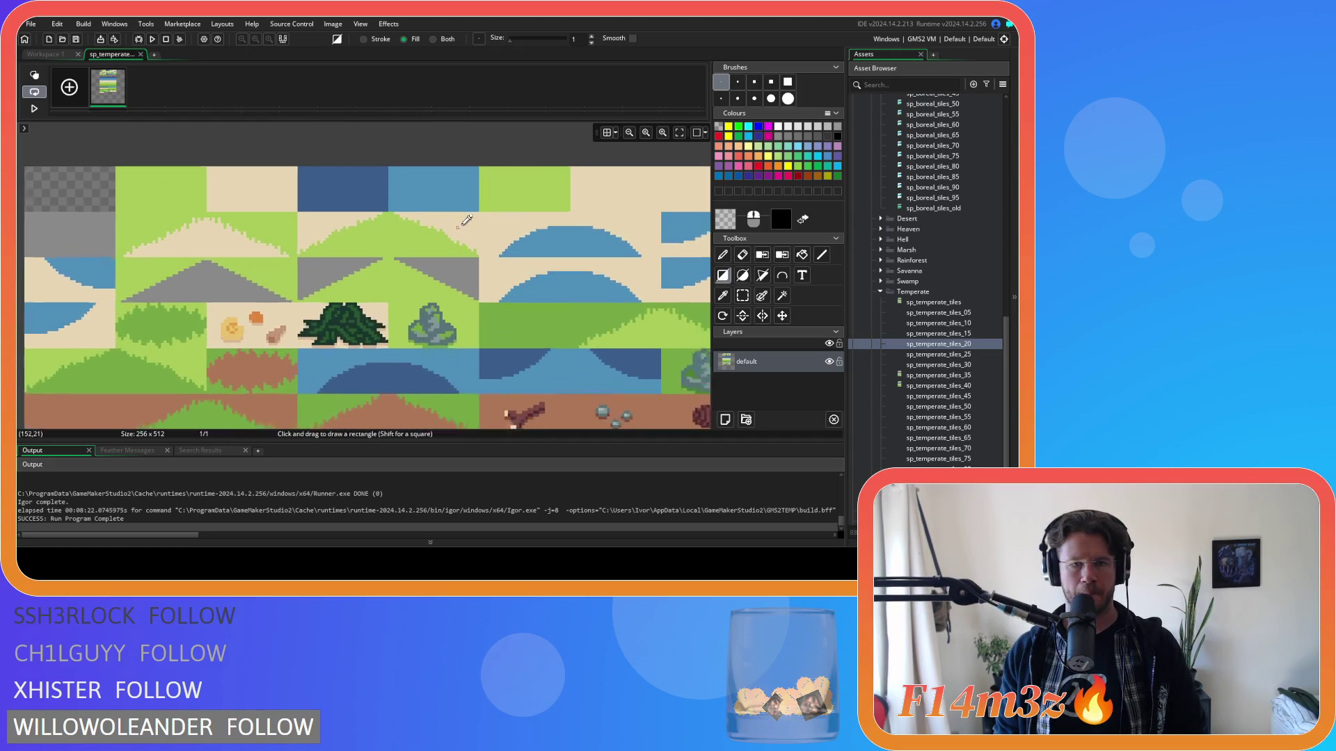
scroll(466, 230, "down", 3)
scroll(473, 250, "up", 1)
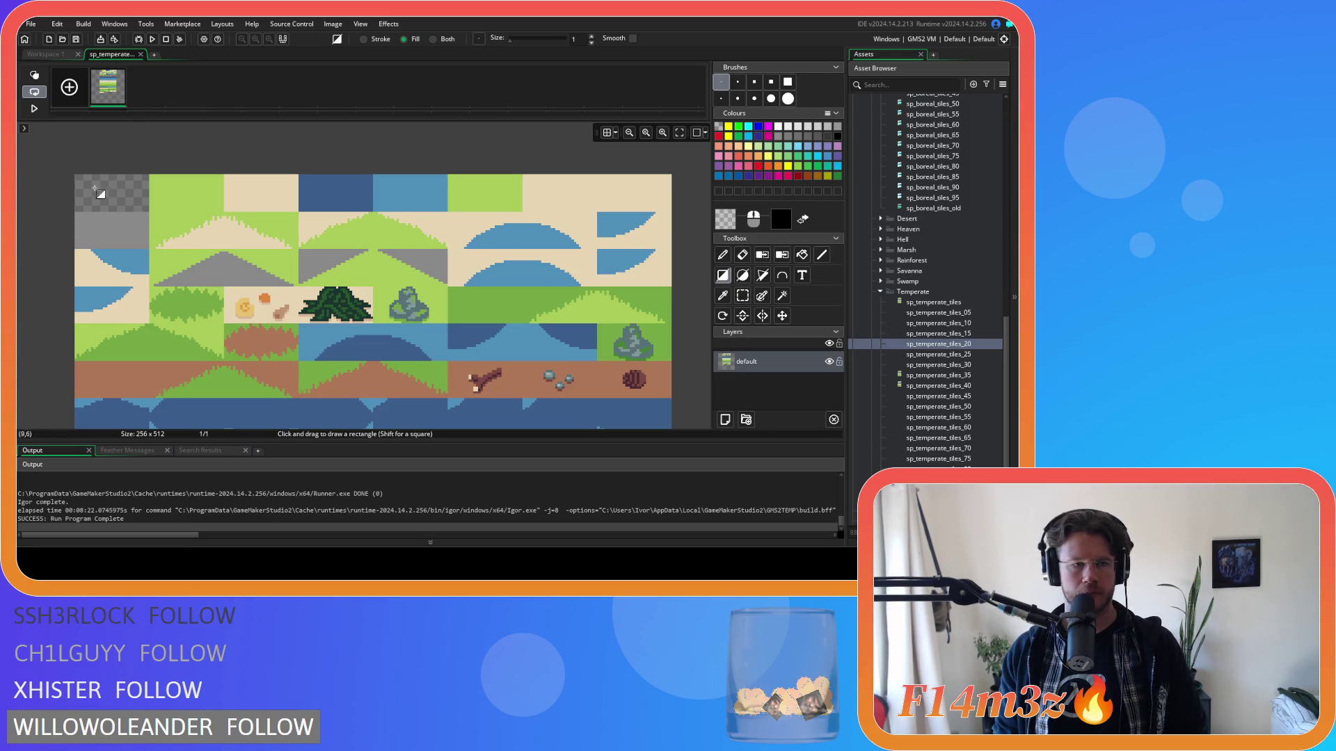
scroll(81, 183, "up", 2)
mouse_move(80, 180)
left_mouse_down()
mouse_move(304, 298)
mouse_move(401, 314)
left_mouse_up()
Step: Erase the leftover sand tiles at the bottom right to transparent
scroll(348, 306, "down", 1)
scroll(401, 313, "down", 3)
scroll(514, 184, "up", 1)
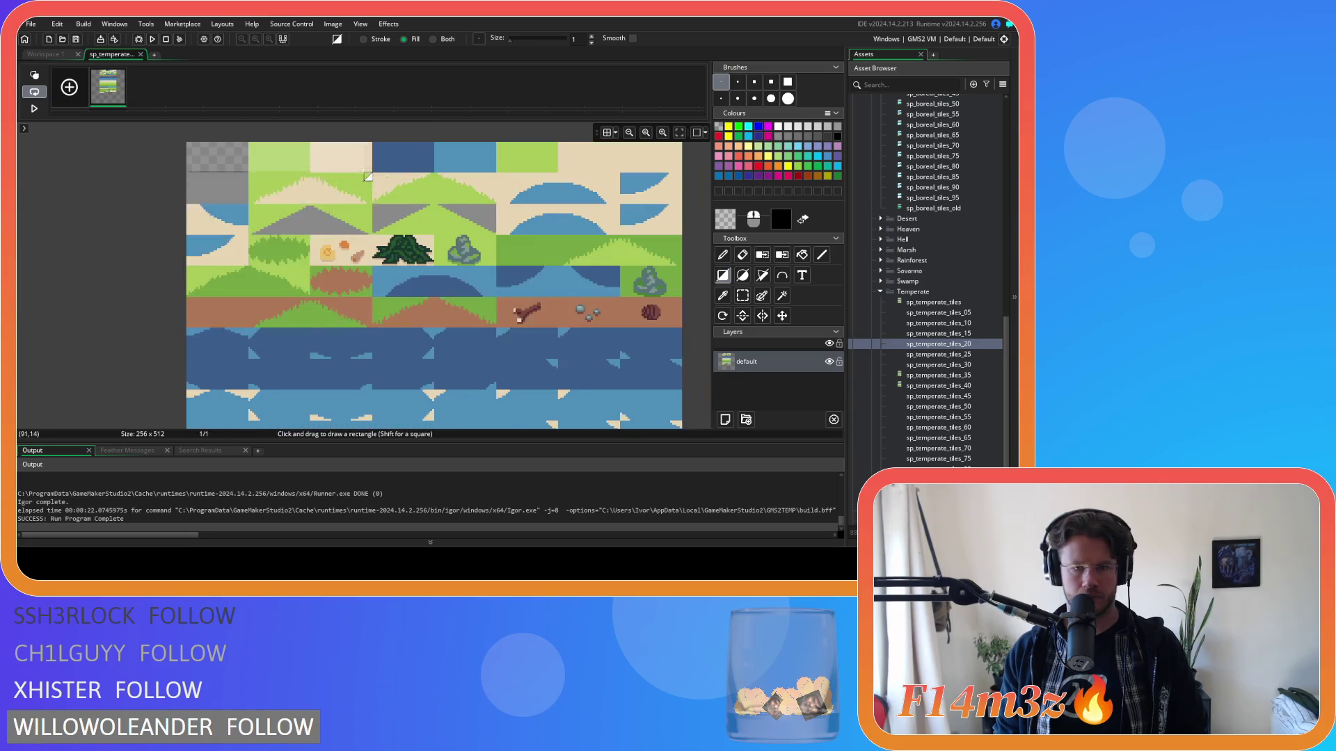
scroll(515, 184, "down", 5)
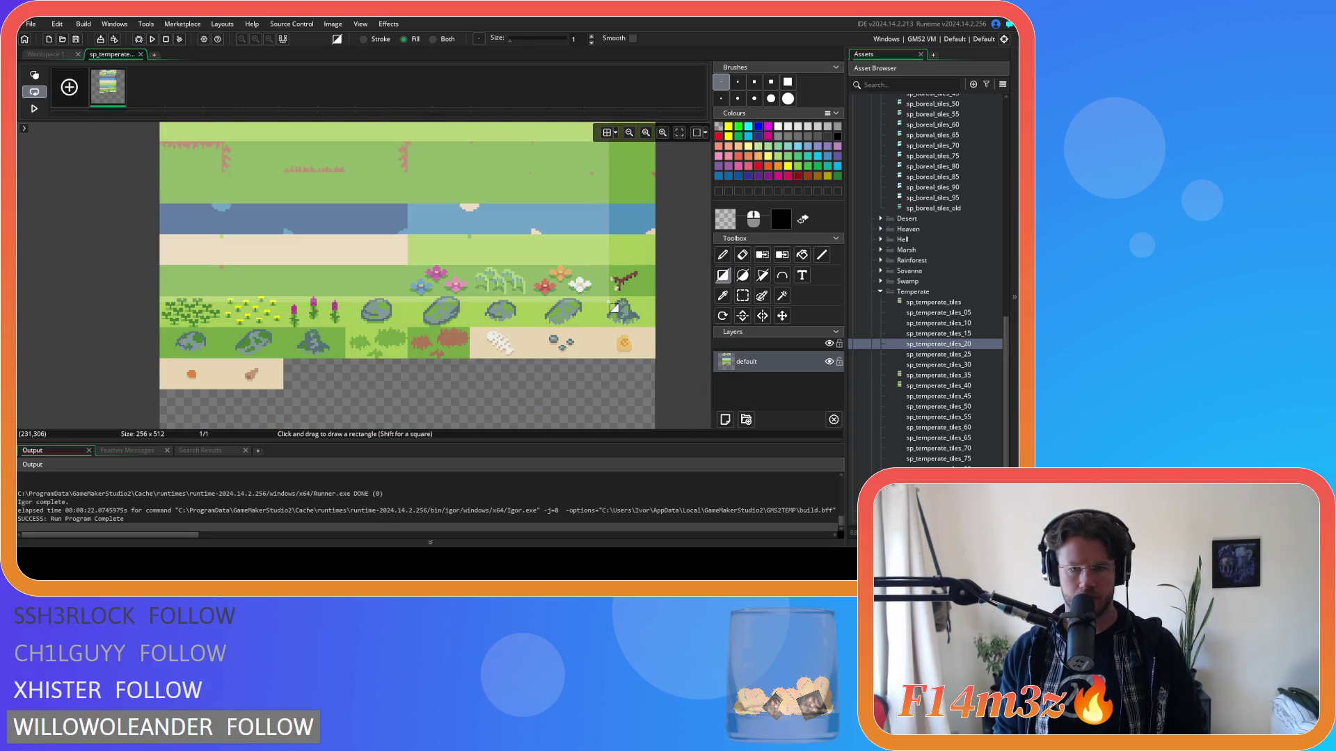
scroll(655, 357, "up", 3)
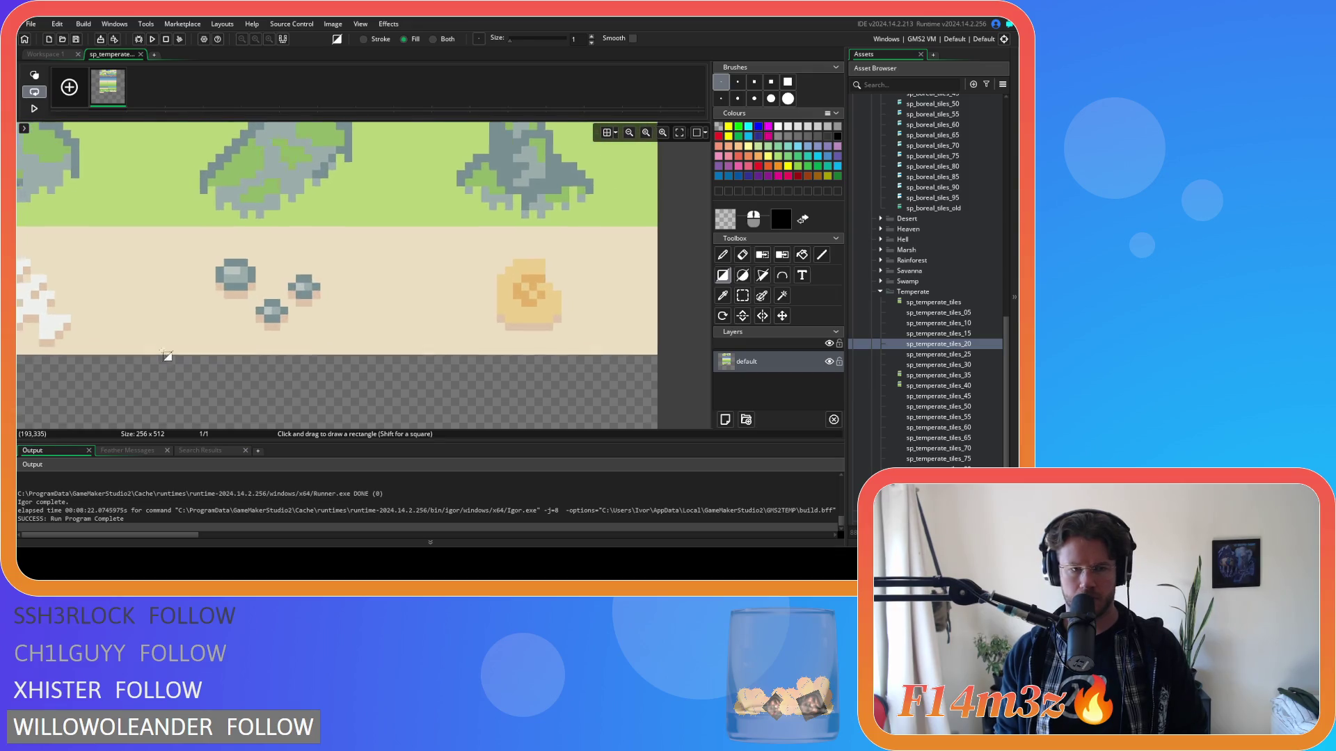
scroll(162, 359, "left", 10)
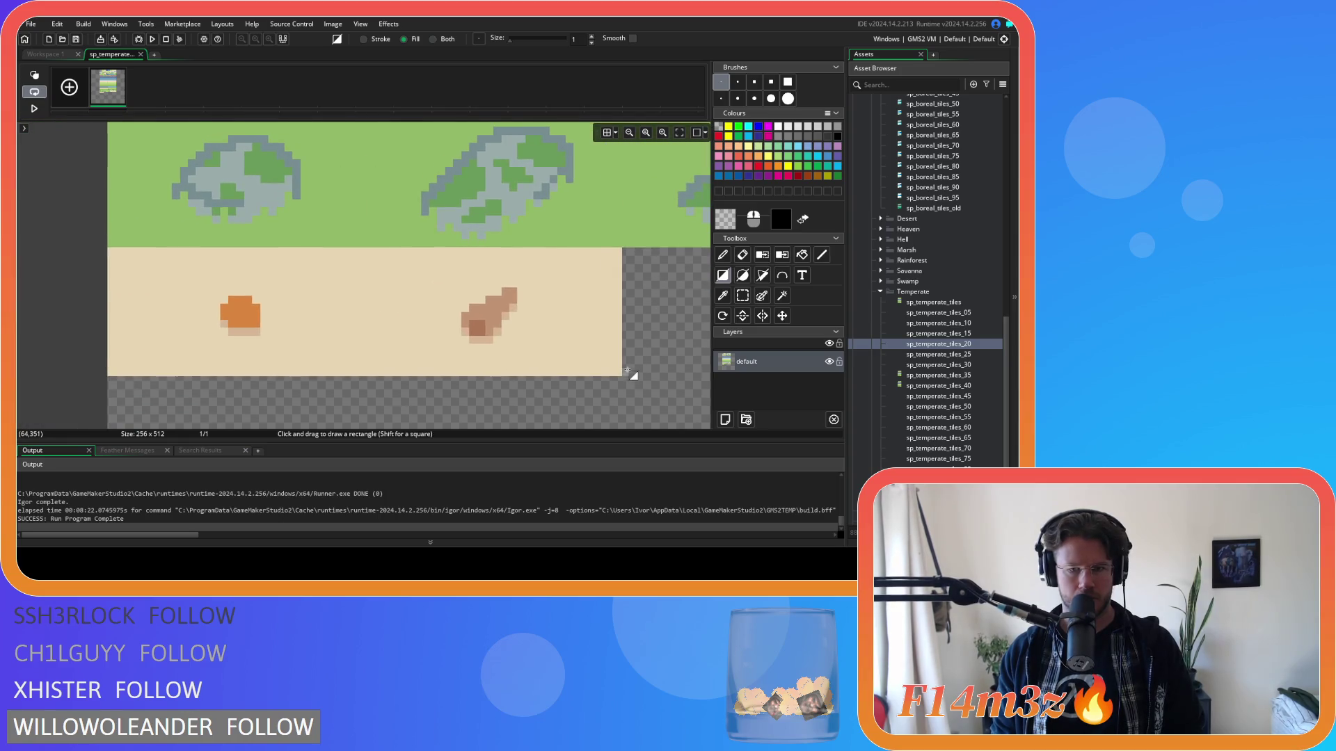
mouse_move(624, 377)
left_mouse_down()
mouse_move(480, 302)
mouse_move(166, 281)
mouse_move(110, 253)
left_mouse_up()
Step: Scroll back up the sheet and switch to rectangular selection
scroll(583, 325, "down", 6)
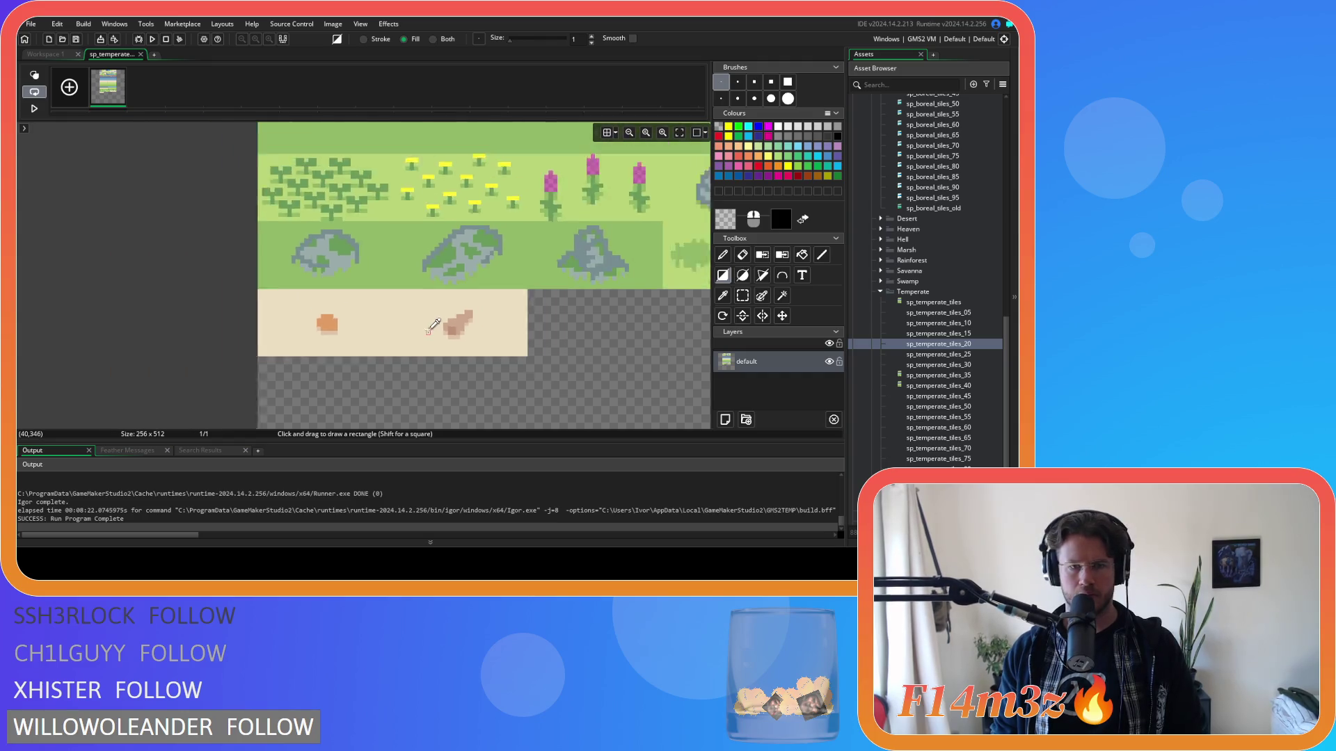
scroll(488, 373, "down", 3)
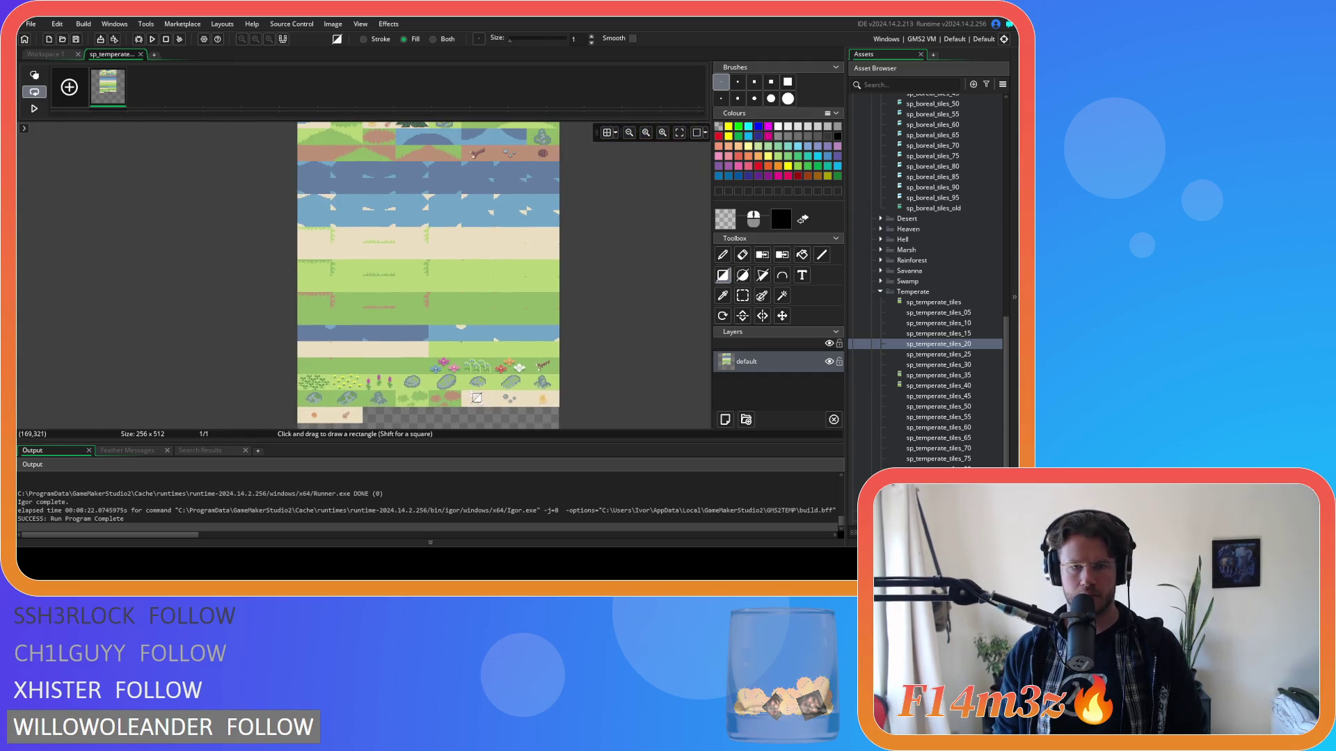
scroll(495, 286, "up", 1)
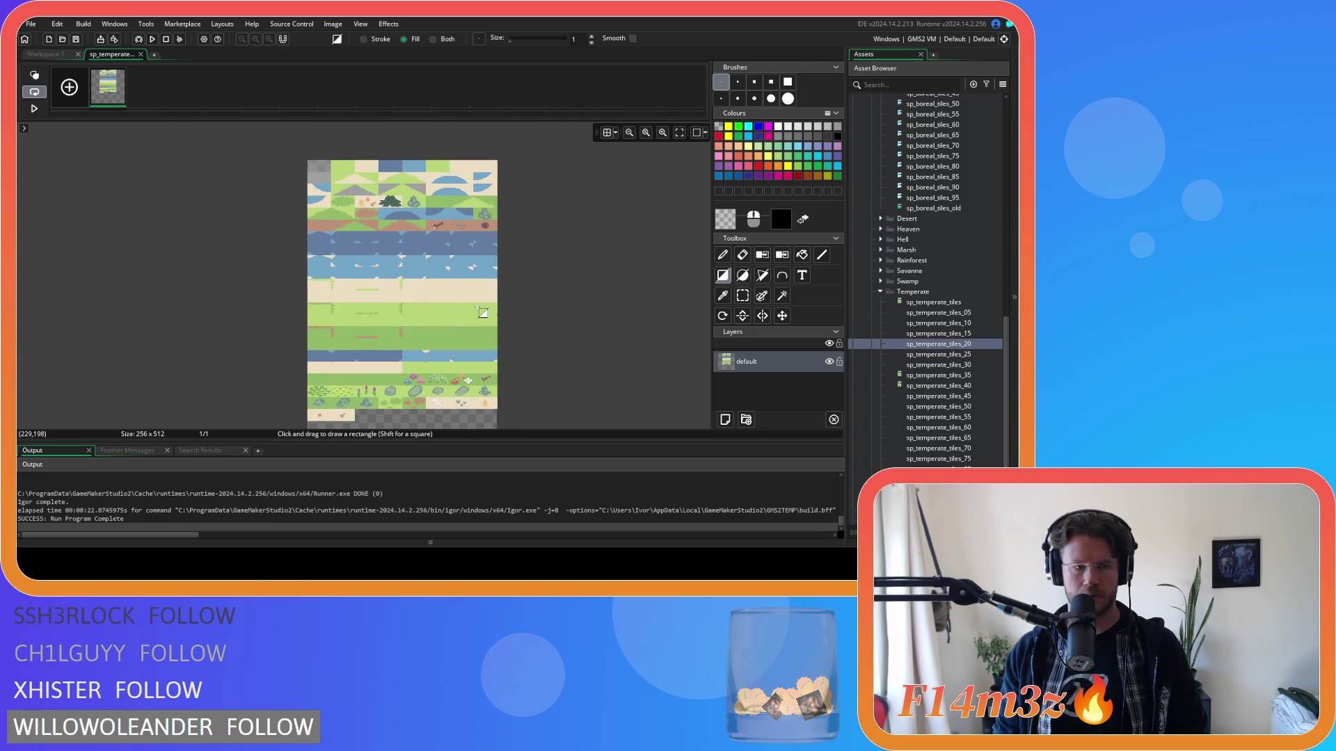
scroll(438, 314, "up", 1)
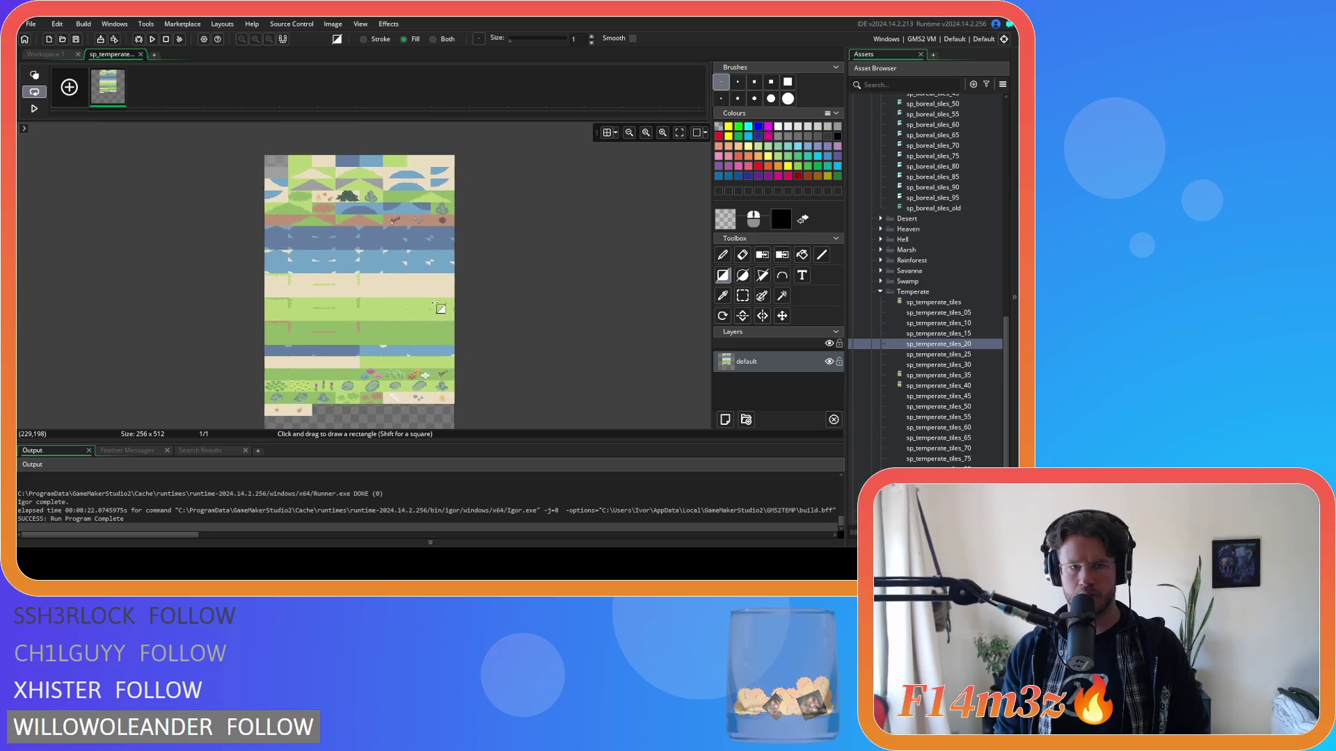
scroll(390, 273, "up", 2)
scroll(389, 273, "up", 3)
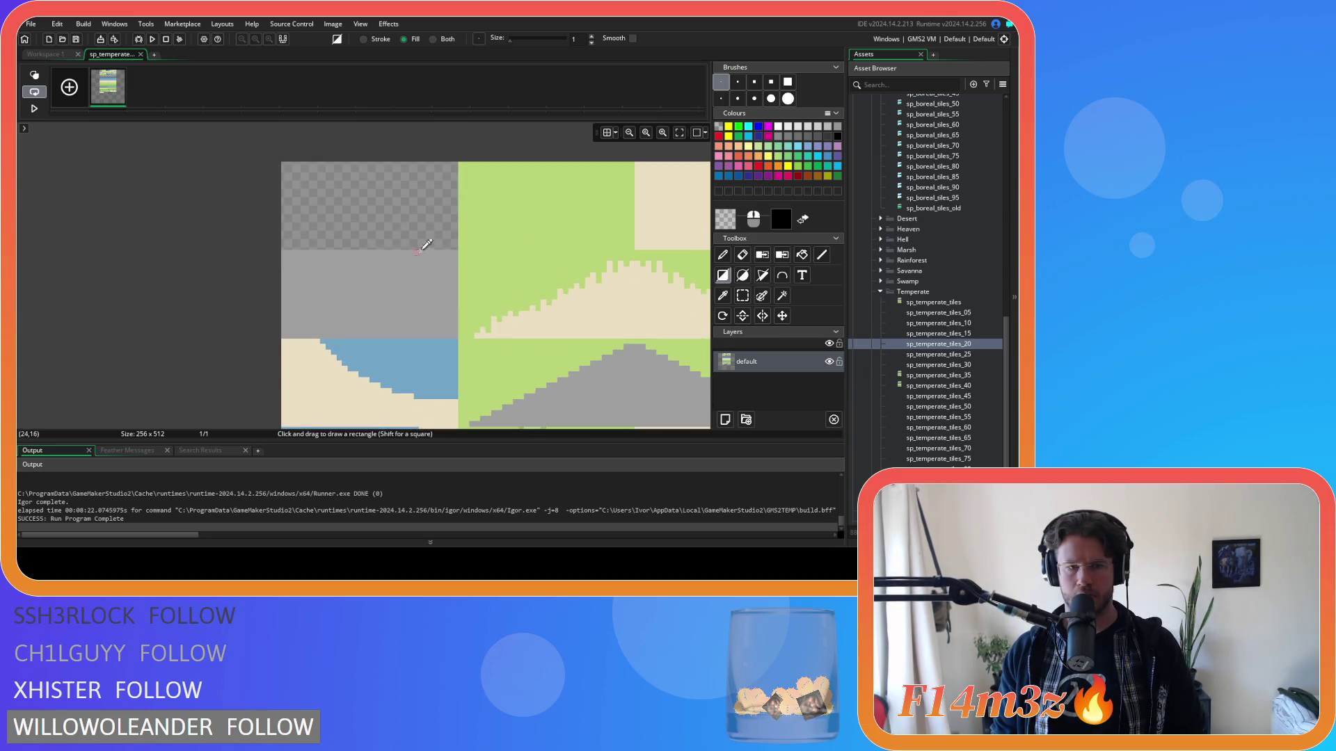
left_click(743, 296)
Step: Select the empty top-left tile and set the drawing colour to the stored dark blue
left_click_drag(458, 249, 281, 162)
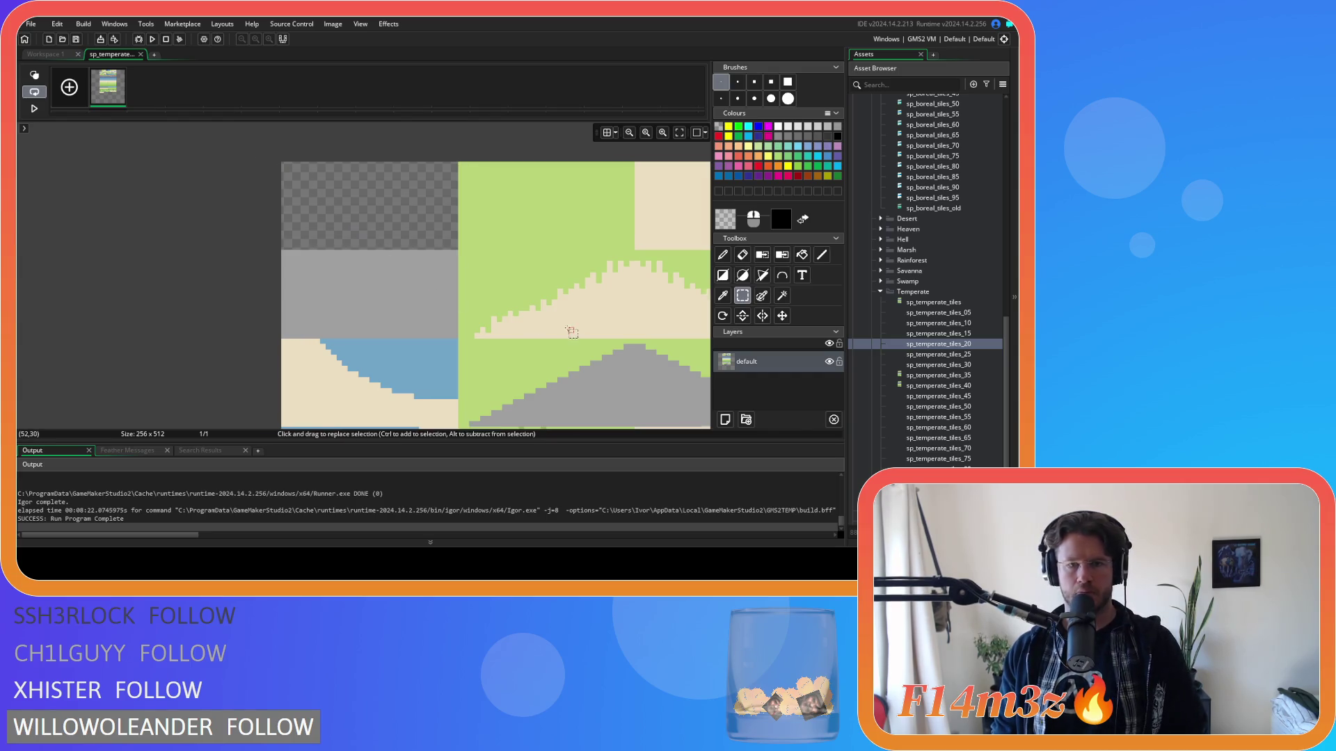
scroll(608, 341, "down", 4)
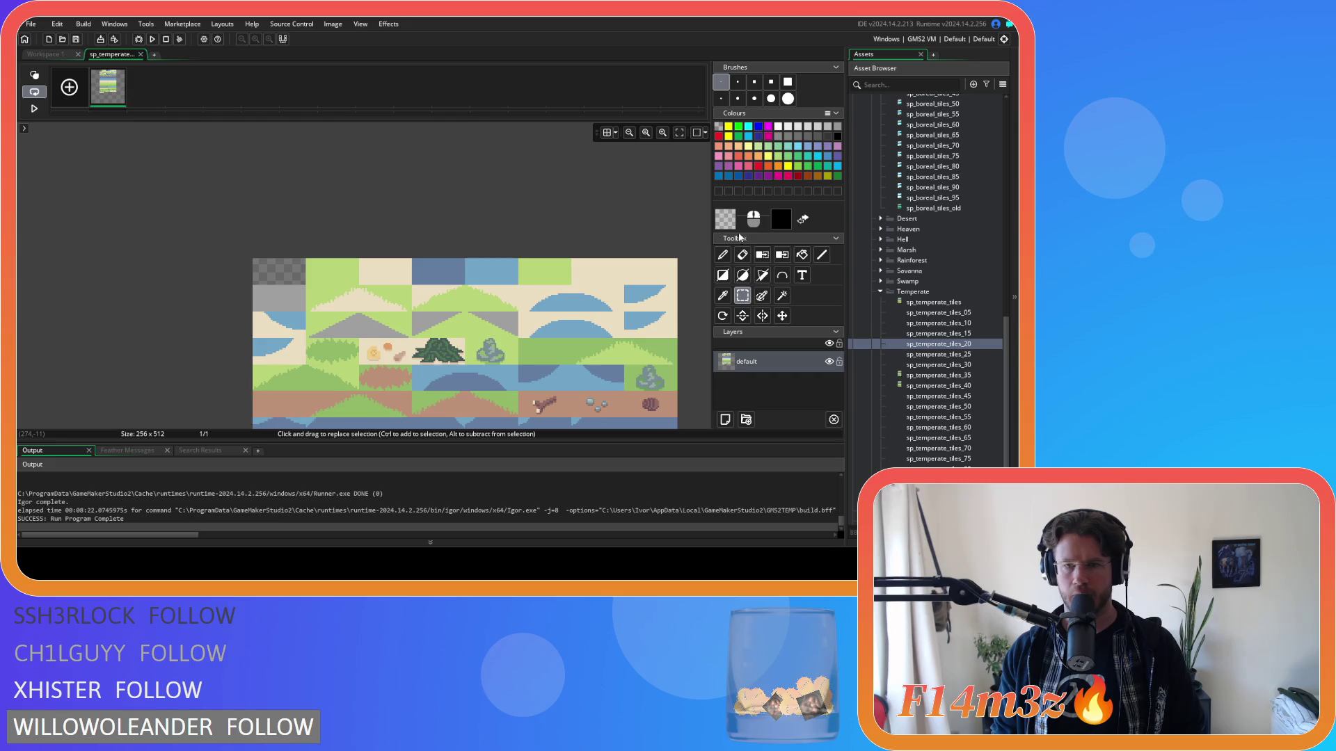
left_click(728, 222)
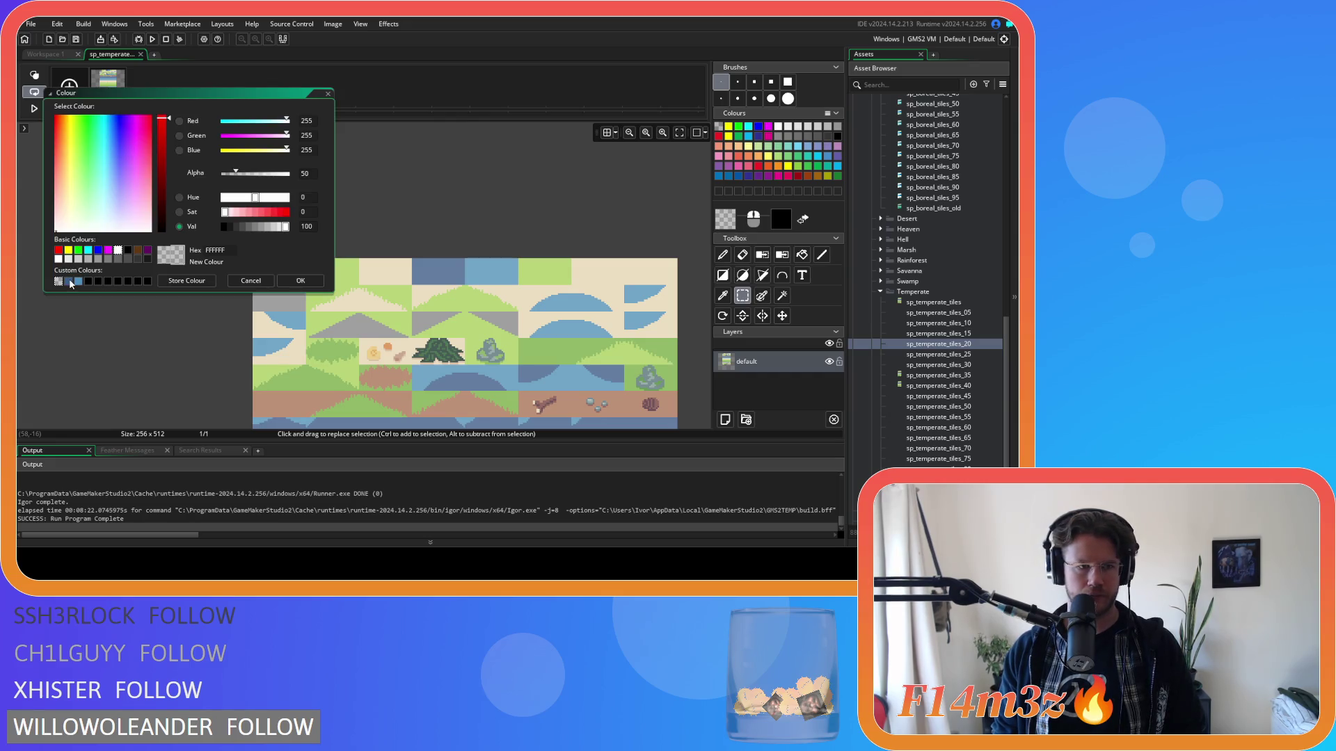
left_click(69, 281)
left_click(301, 280)
Step: Flood-fill the top water tile, semicircle tile, other blue areas and slate water row dark blue
key("f")
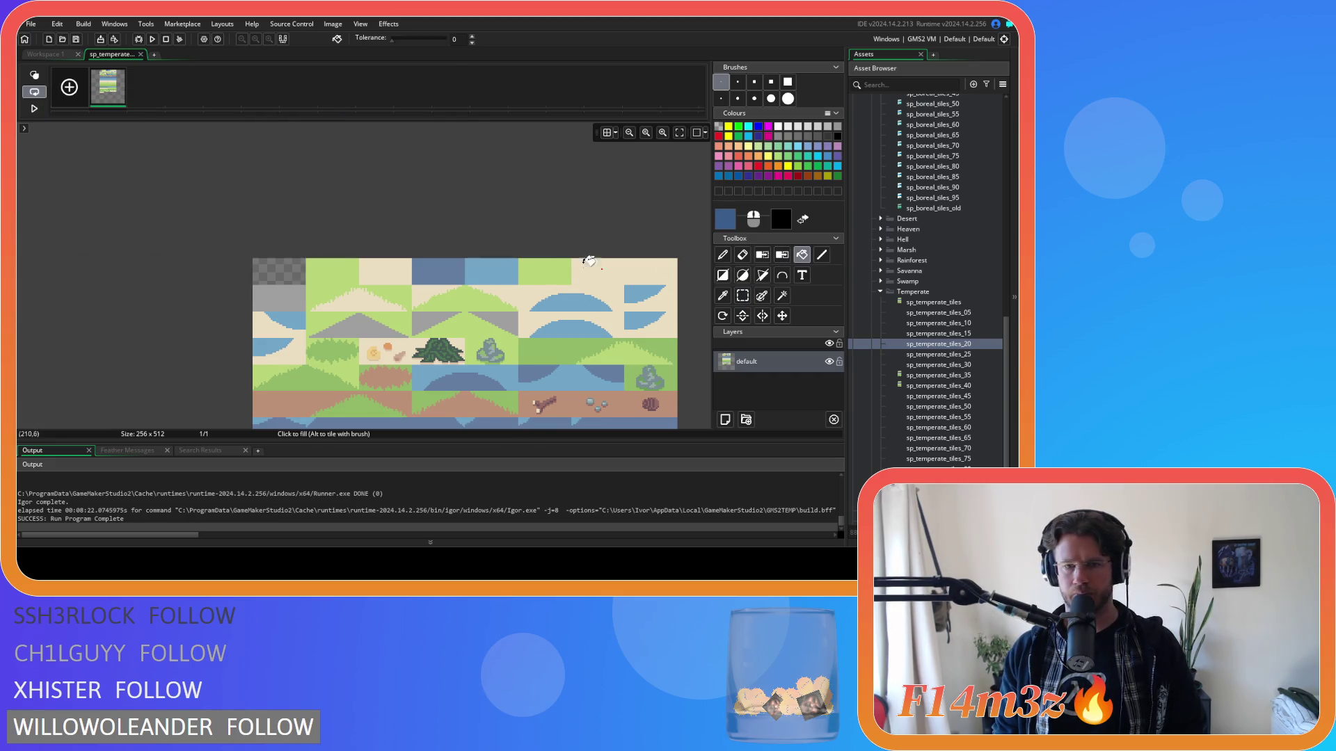
left_click_drag(605, 264, 334, 161)
left_click(332, 163)
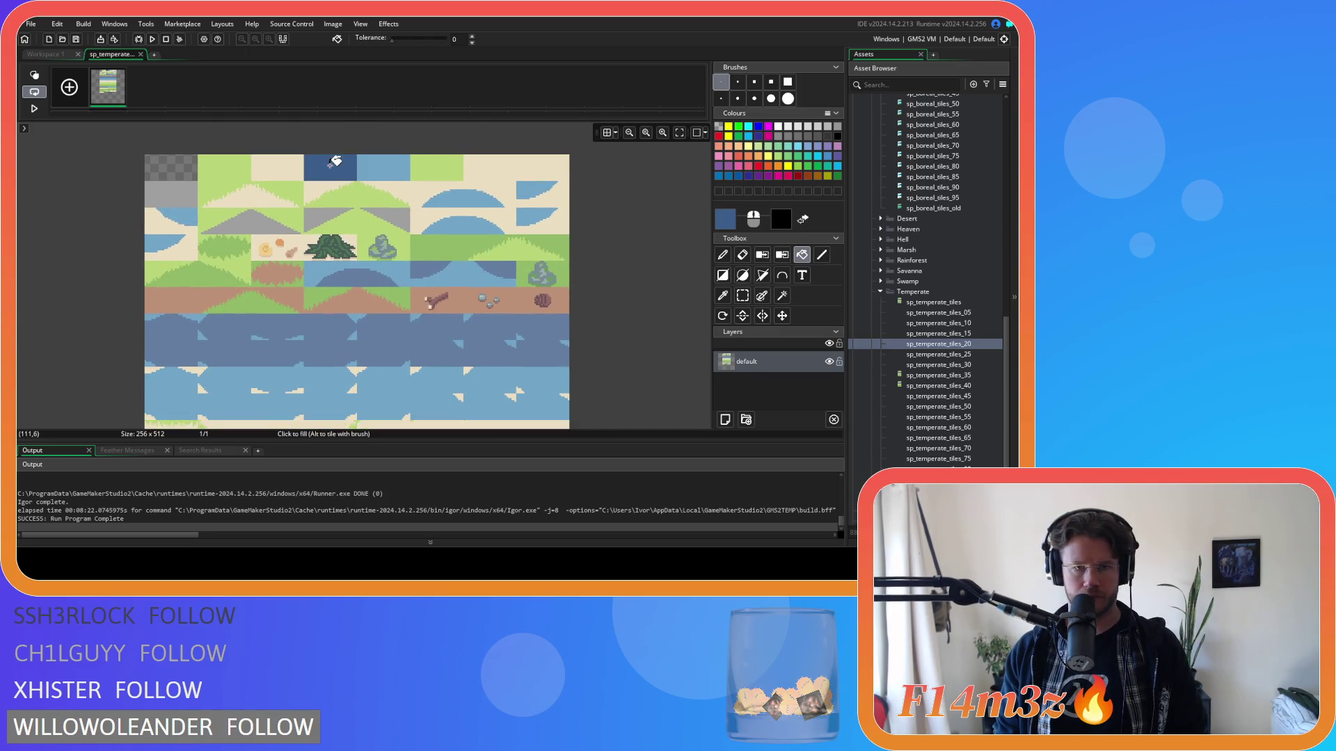
left_click(361, 278)
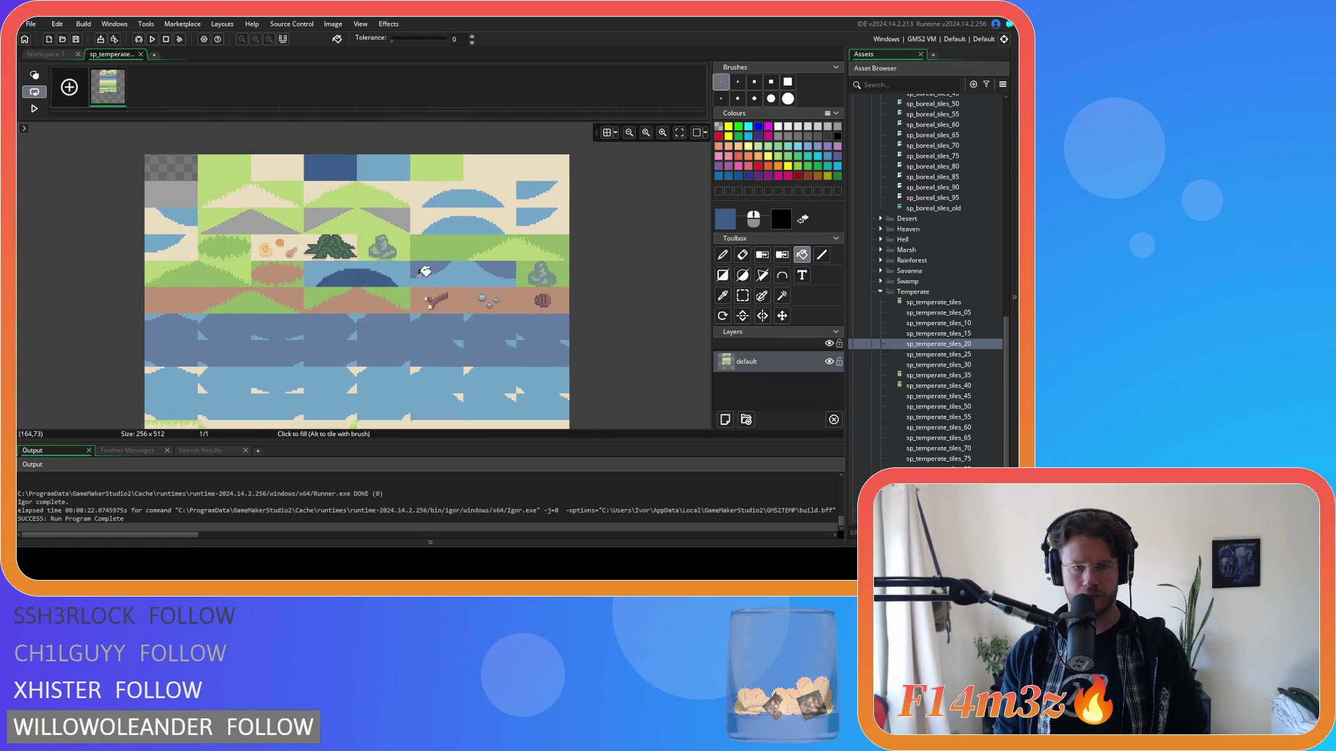
left_click(429, 266)
left_click(495, 267)
left_click(486, 322)
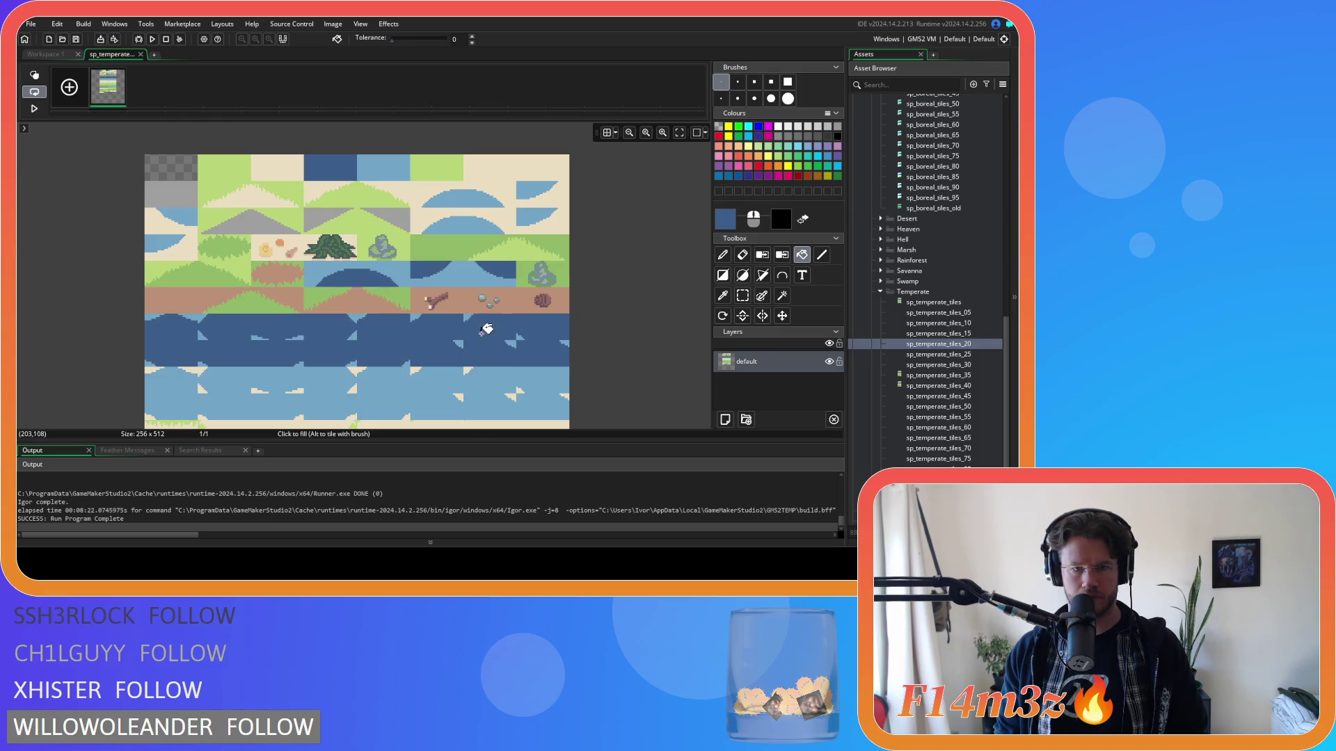
scroll(489, 275, "down", 3)
scroll(489, 275, "down", 4)
left_click(317, 357)
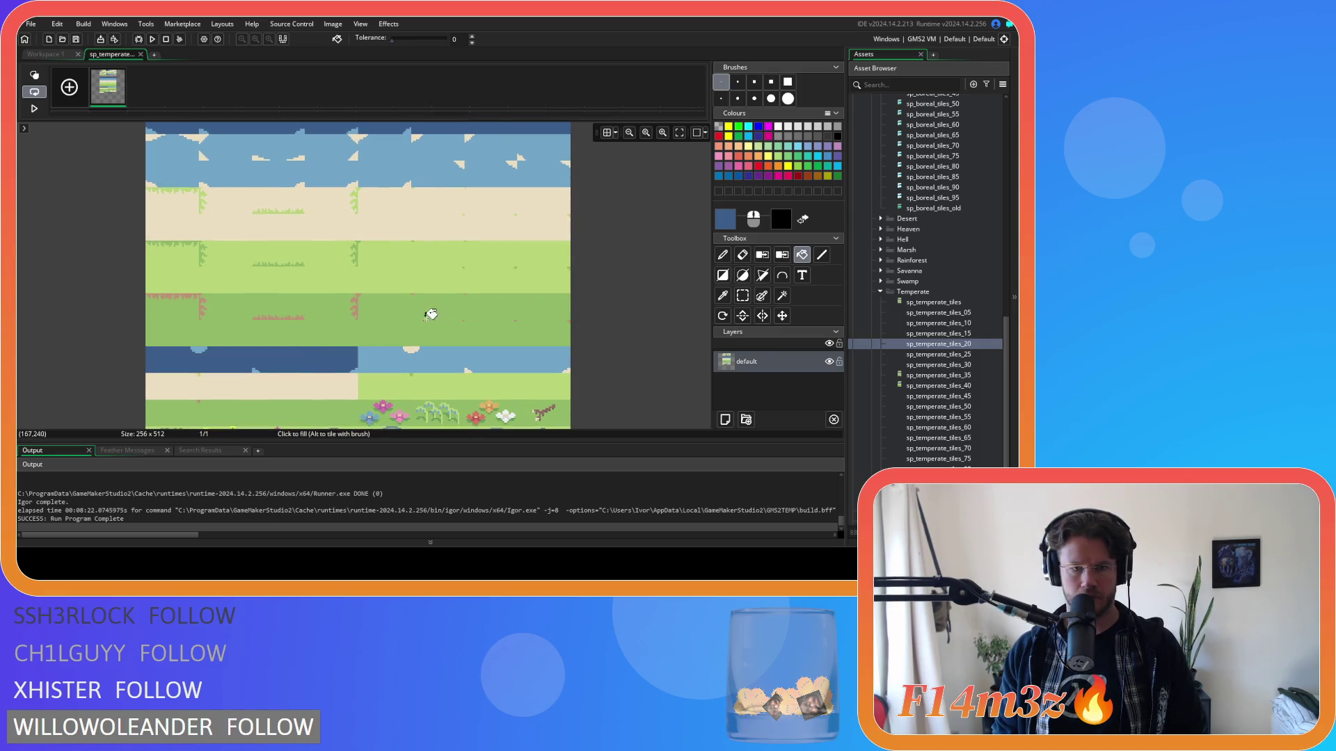
Step: Bring the top tile rows back into view and open the drawing colour picker
scroll(461, 331, "down", 4)
scroll(477, 348, "up", 5)
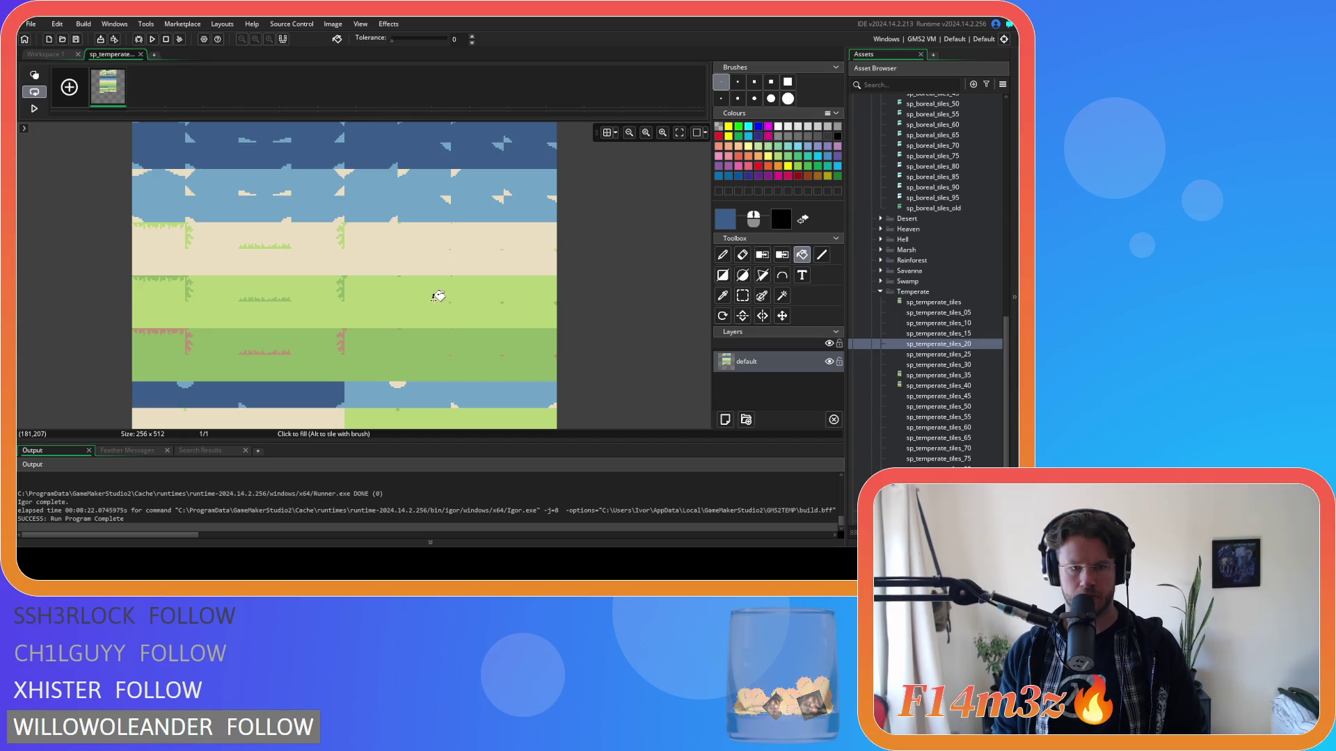
scroll(437, 297, "down", 3)
scroll(441, 278, "down", 2, "ctrl")
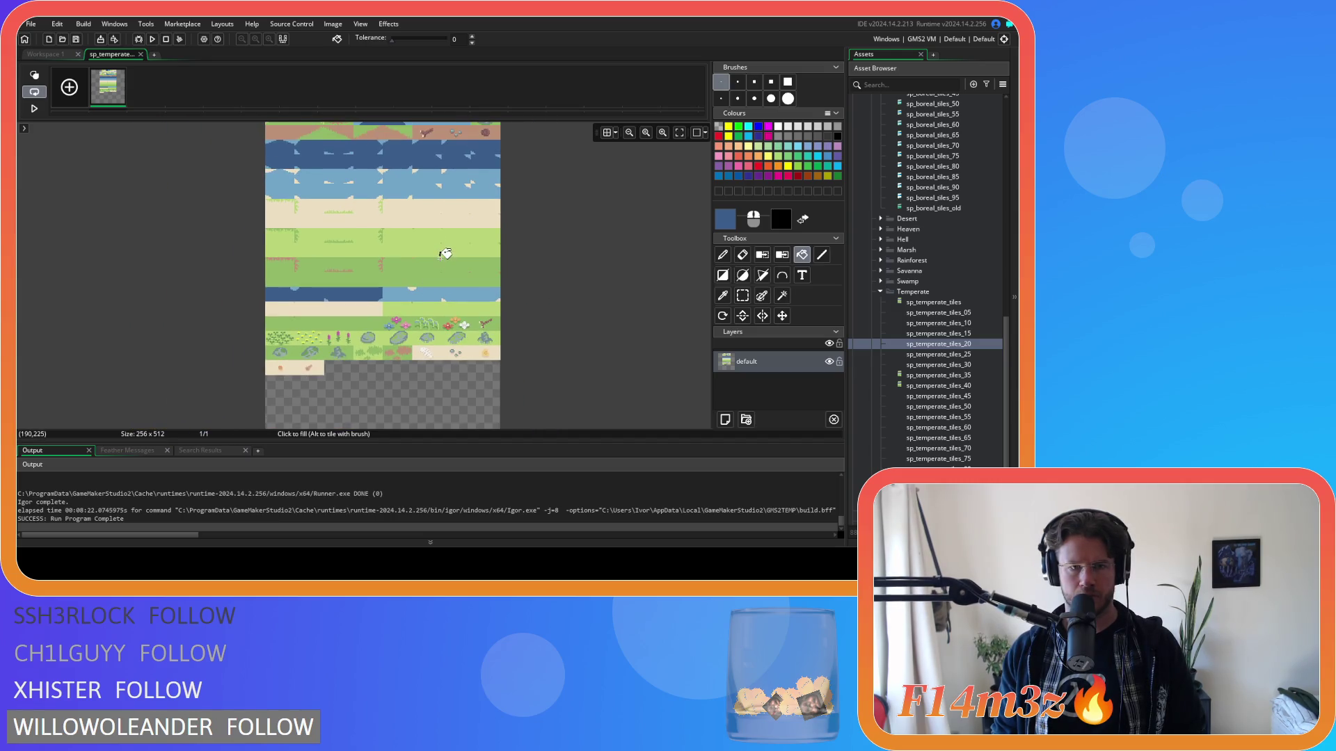
left_click_drag(445, 254, 434, 299)
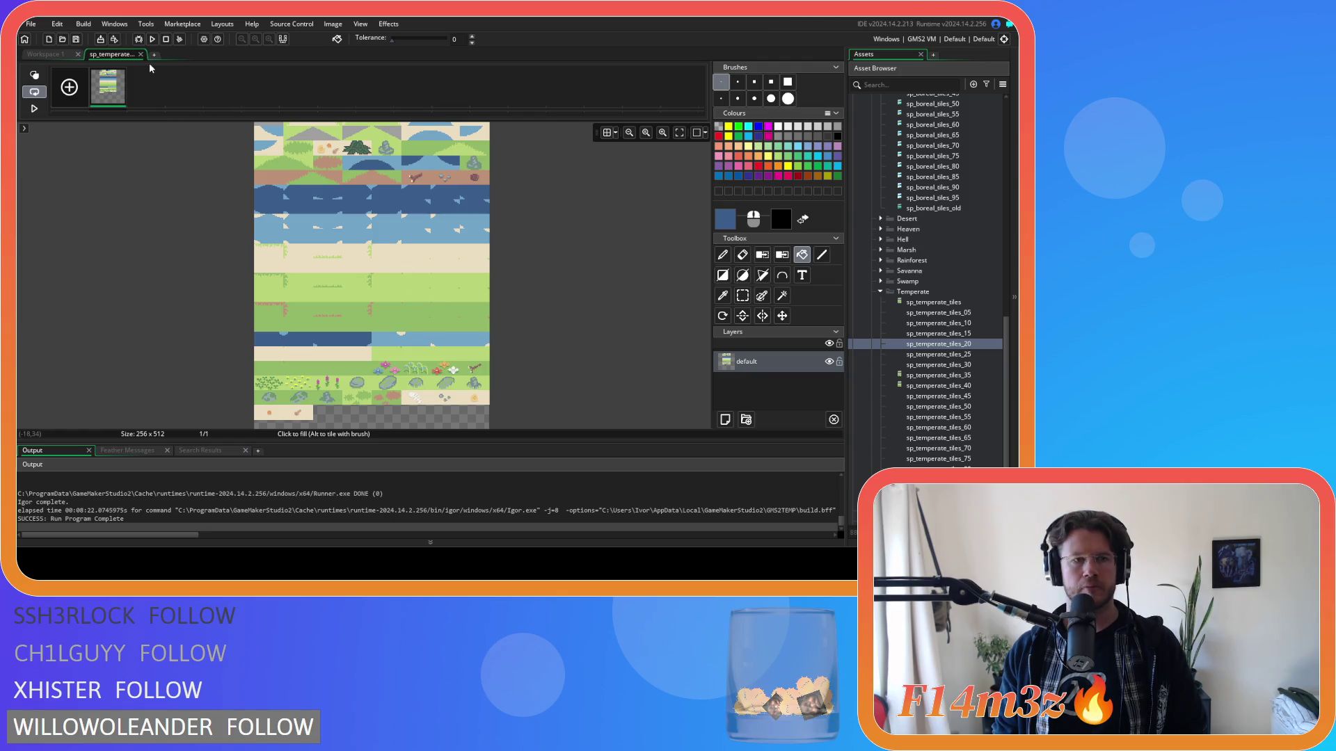
left_click(726, 220)
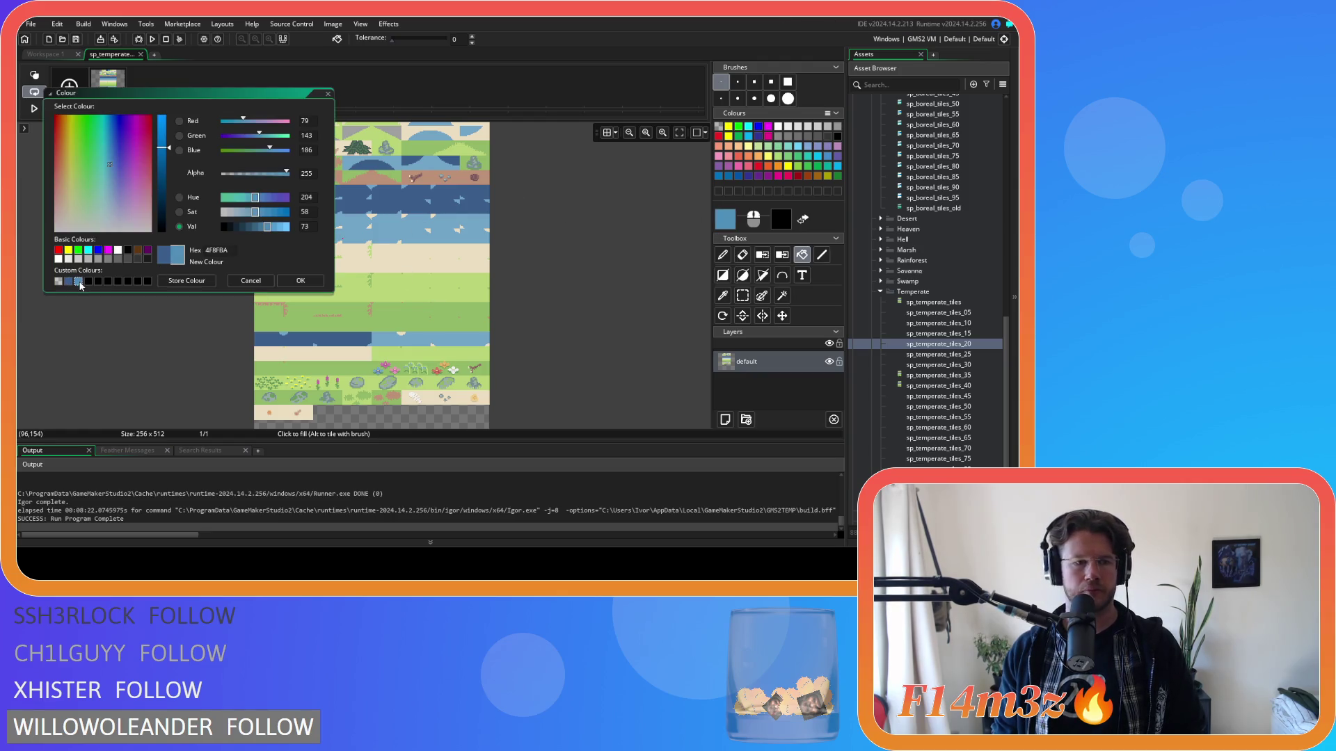
Step: Choose the stored light blue 4F8FBA and fill the upper light water band
left_click(301, 285)
scroll(421, 271, "up", 3)
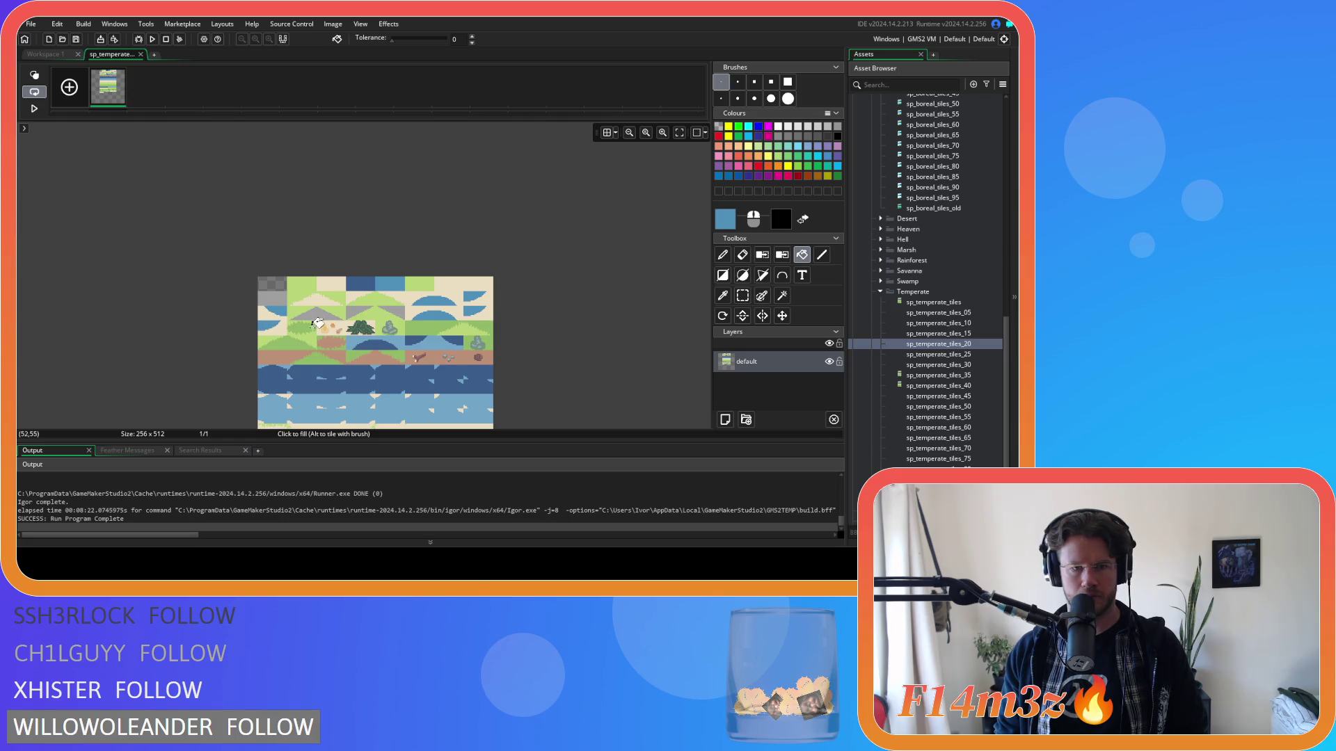
scroll(459, 345, "down", 1)
scroll(459, 345, "down", 5)
scroll(335, 271, "up", 2)
scroll(335, 271, "up", 1)
scroll(393, 259, "right", 2)
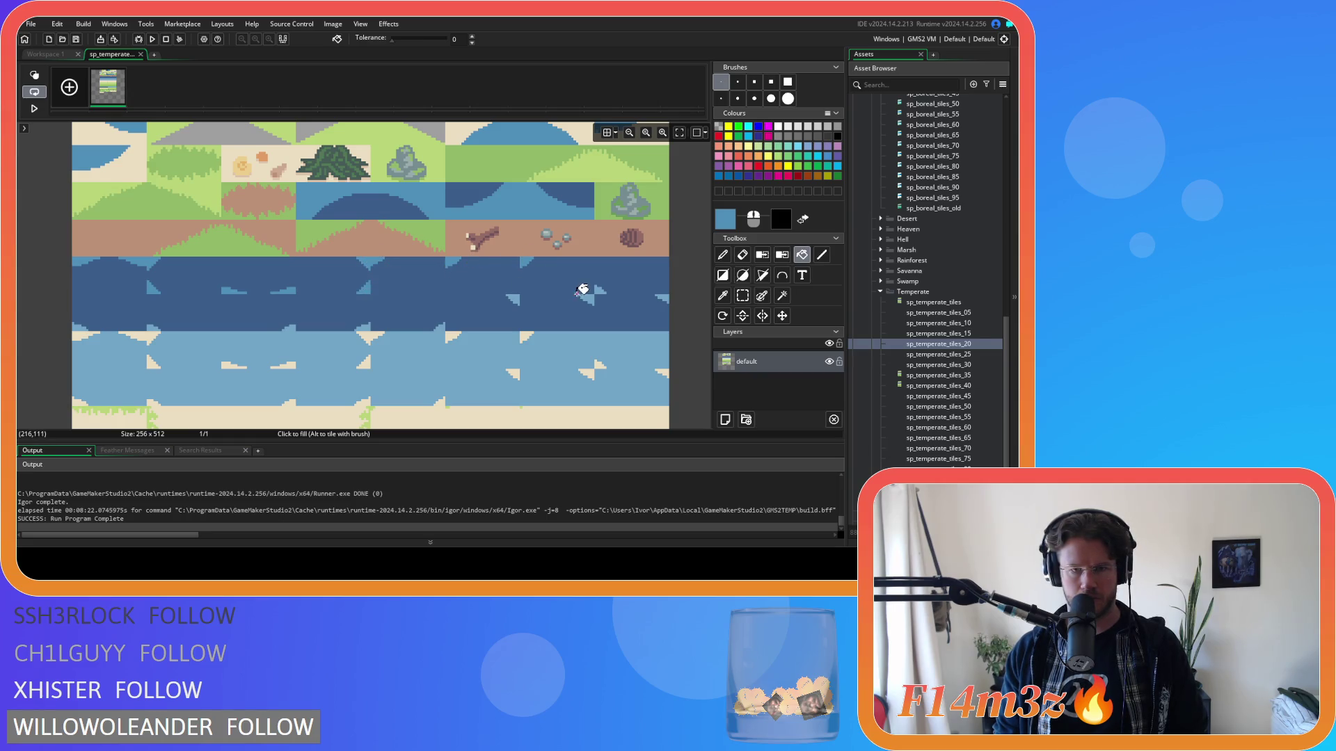
left_click_drag(583, 288, 476, 277)
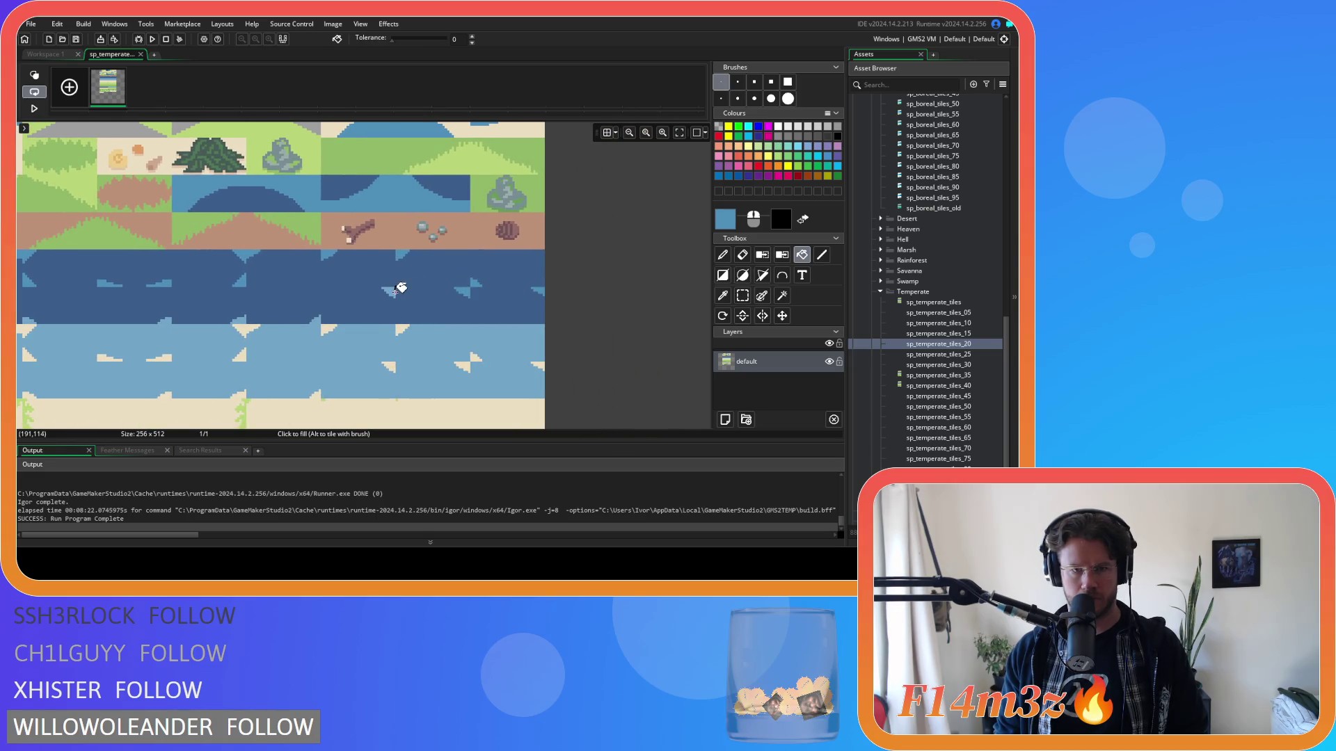
scroll(512, 290, "left", 2)
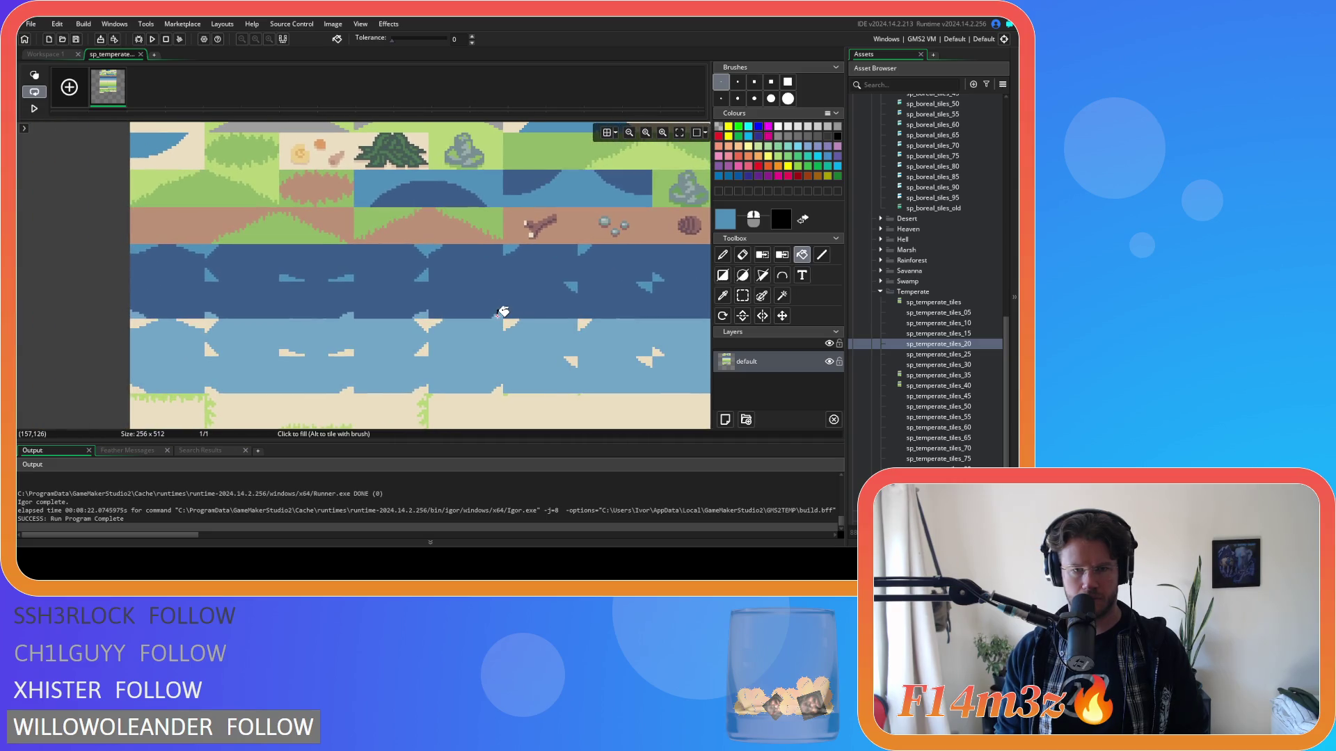
left_click(498, 313)
Step: Fill the lower light water band with 4F8FBA and close the image editor
scroll(438, 290, "left", 2)
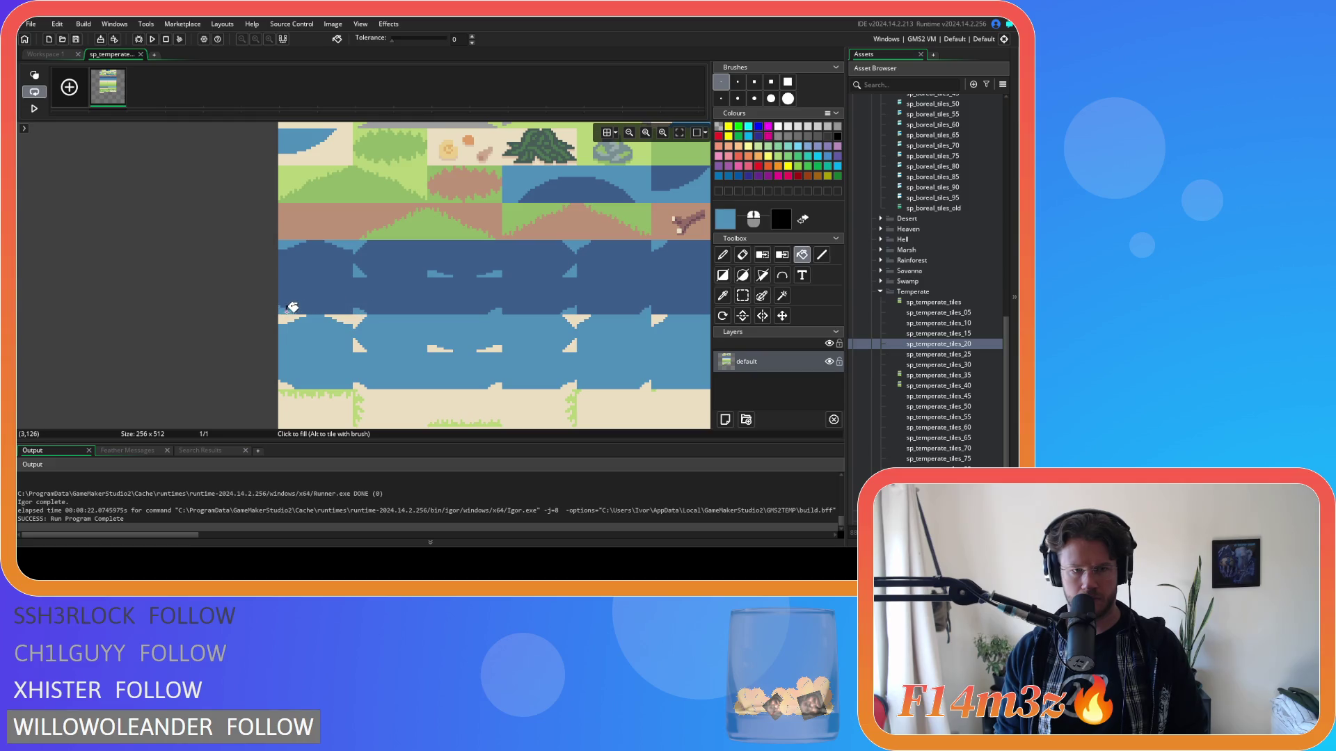
scroll(290, 306, "down", 5)
scroll(453, 206, "right", 3)
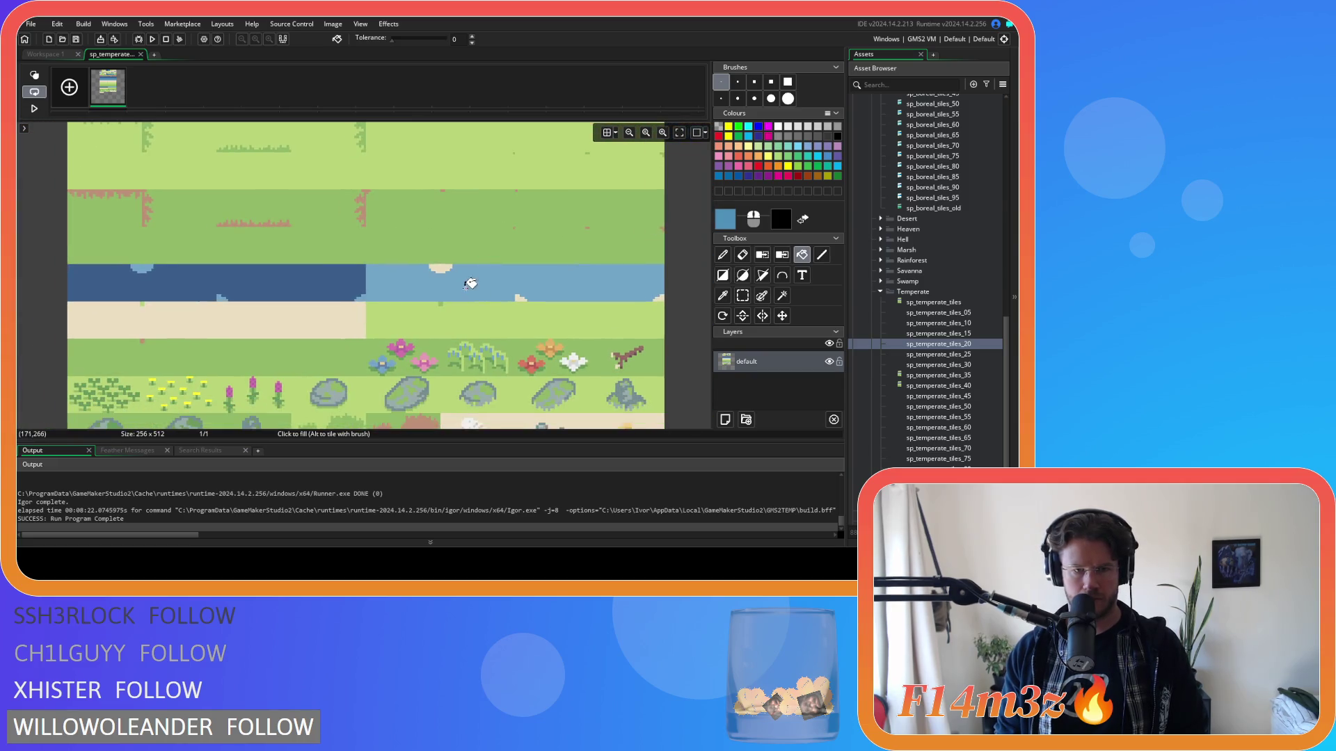
left_click(469, 286)
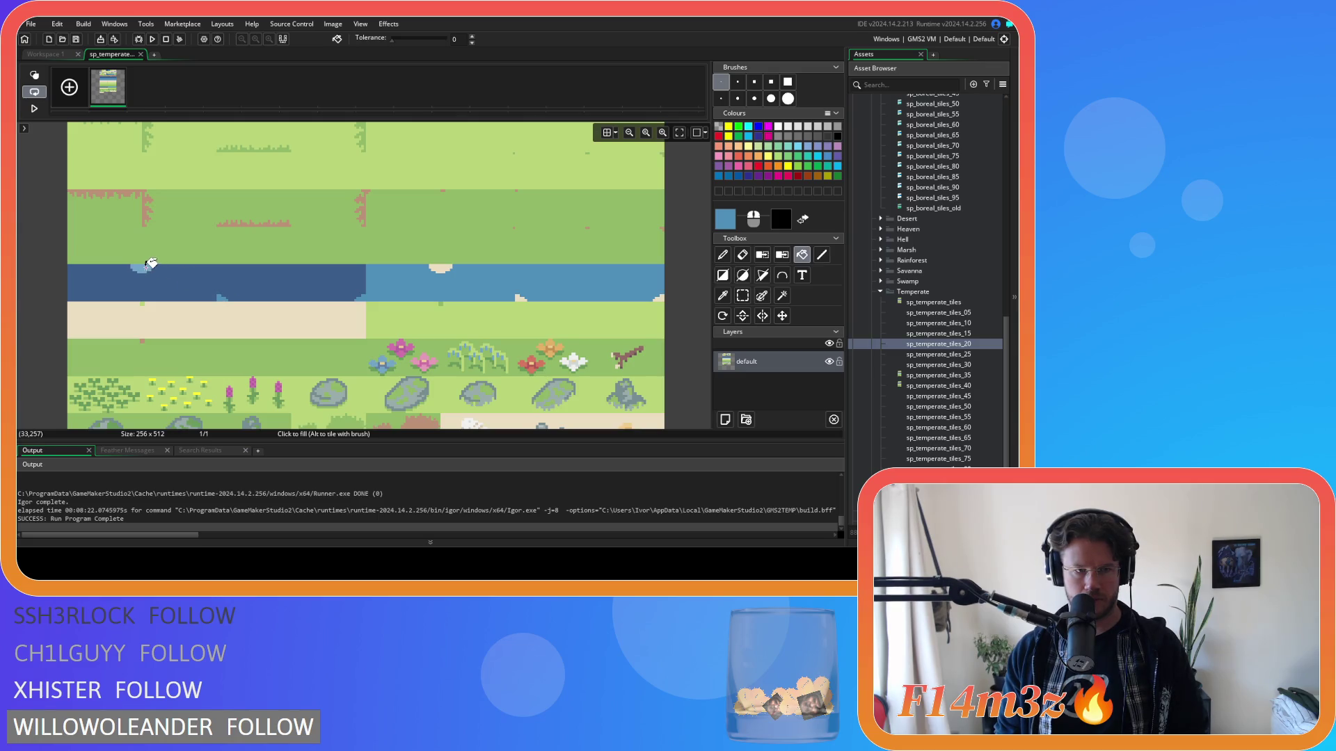
scroll(361, 289, "down", 3)
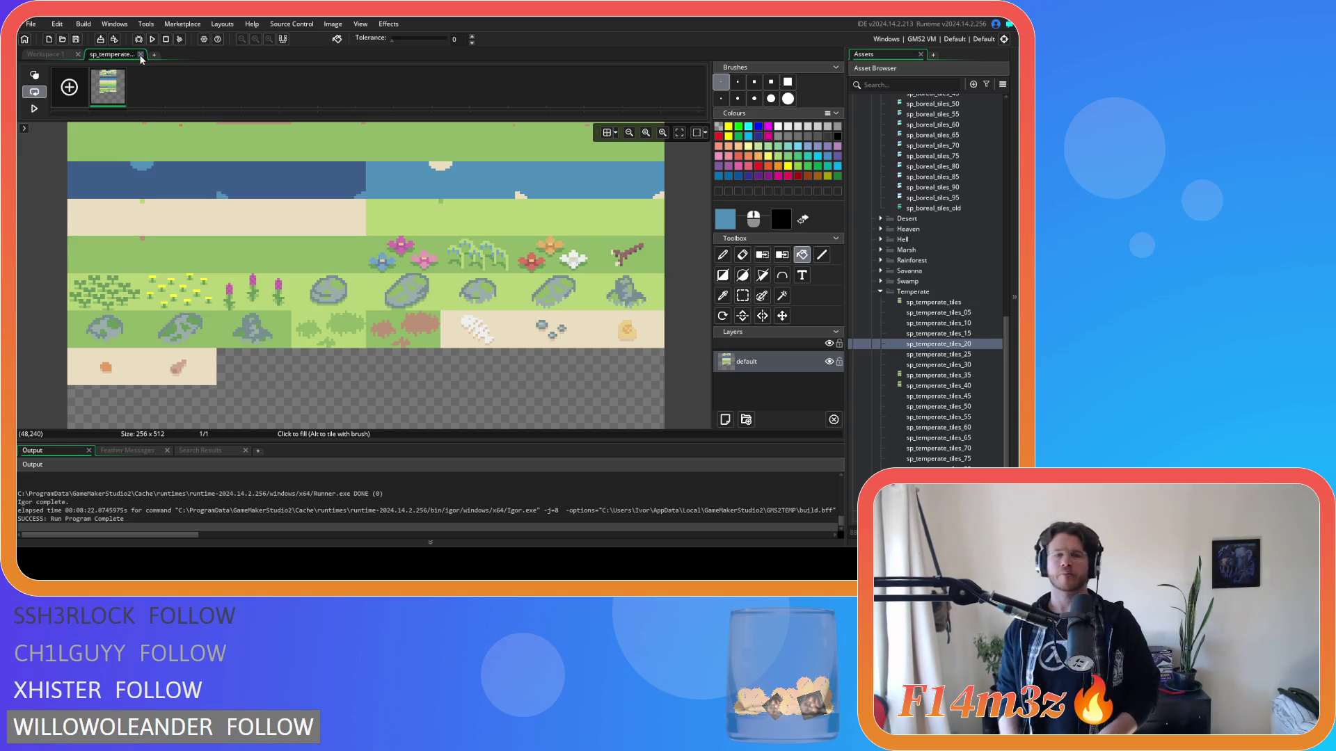
scroll(279, 209, "up", 10)
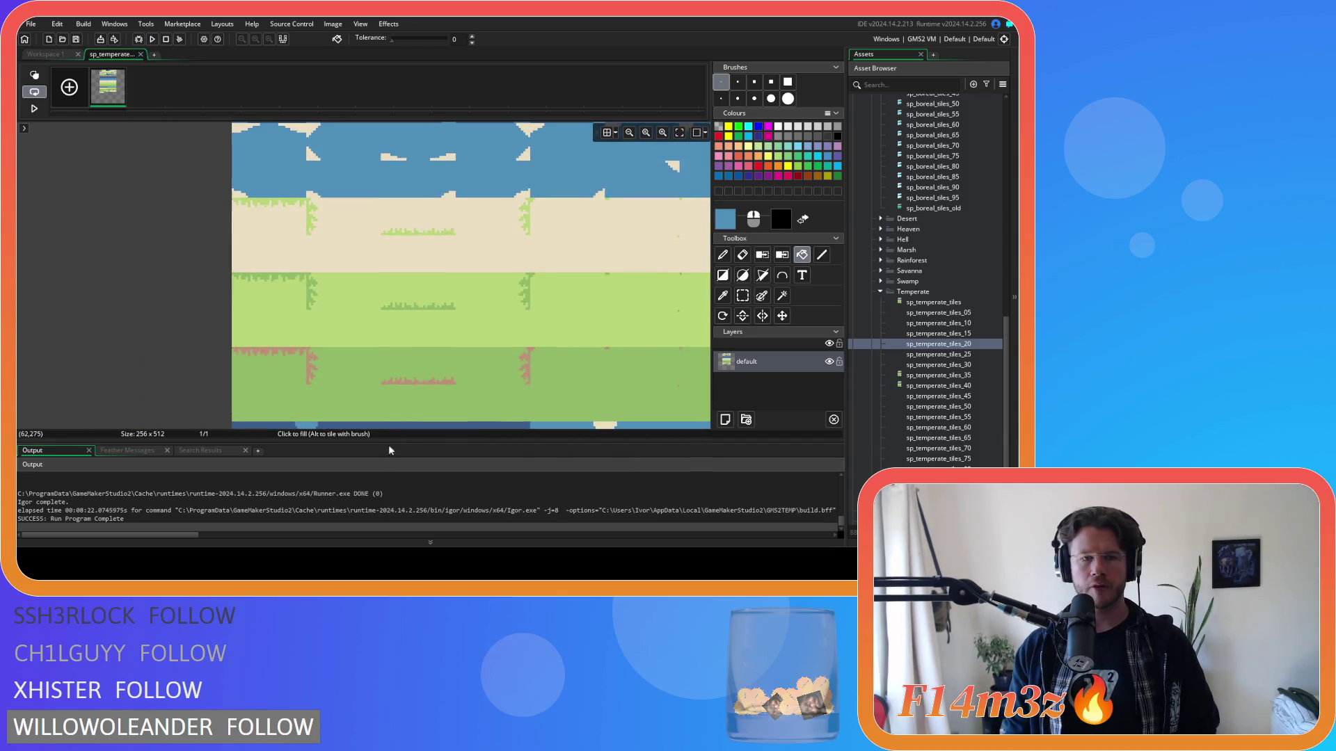
left_click(139, 55)
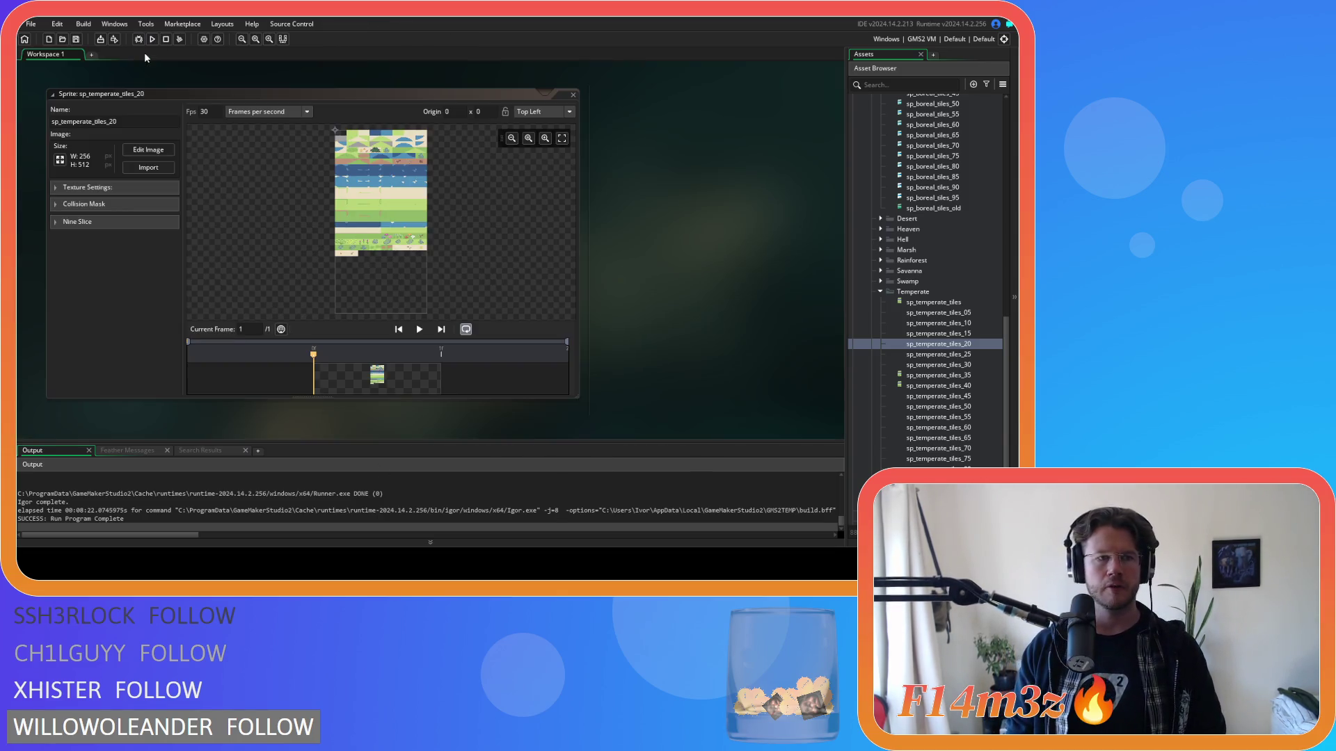
Step: Close sp_temperate_tiles_20 and open sp_temperate_tiles_25's image for editing
left_click(574, 94)
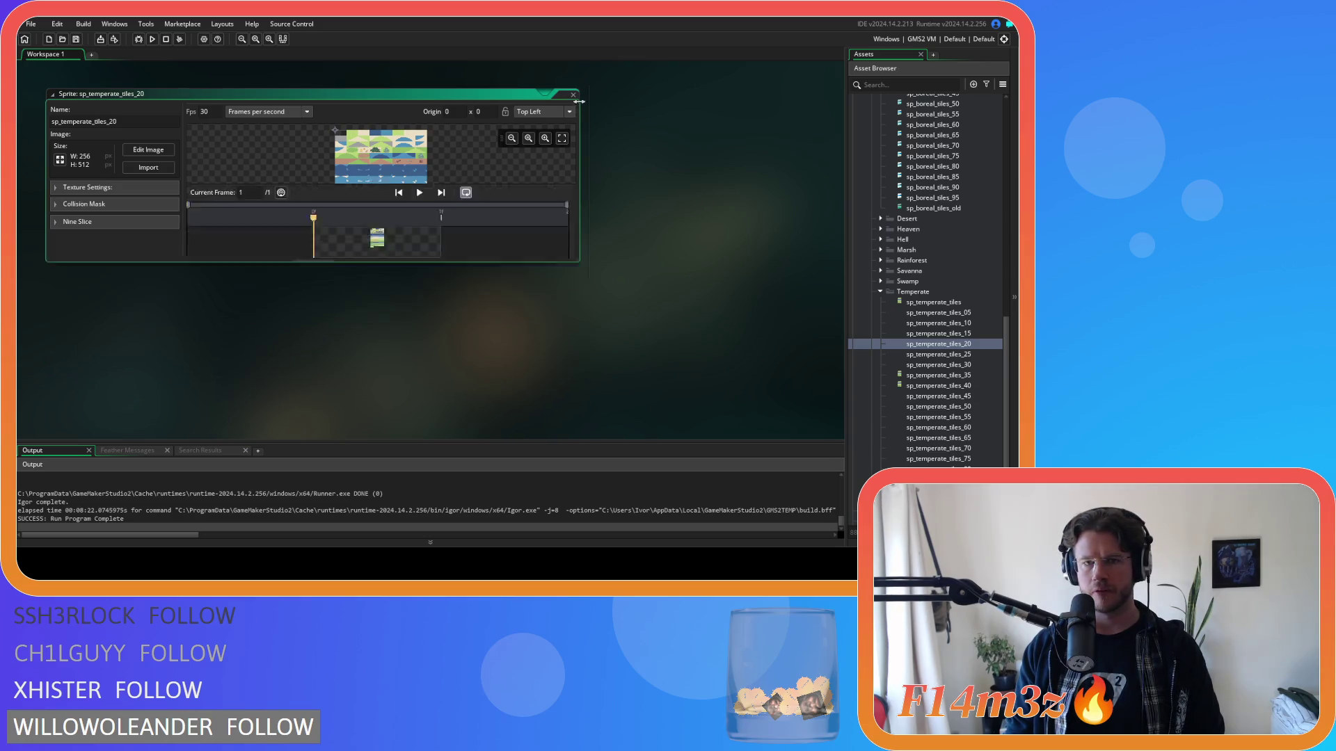
double_click(960, 355)
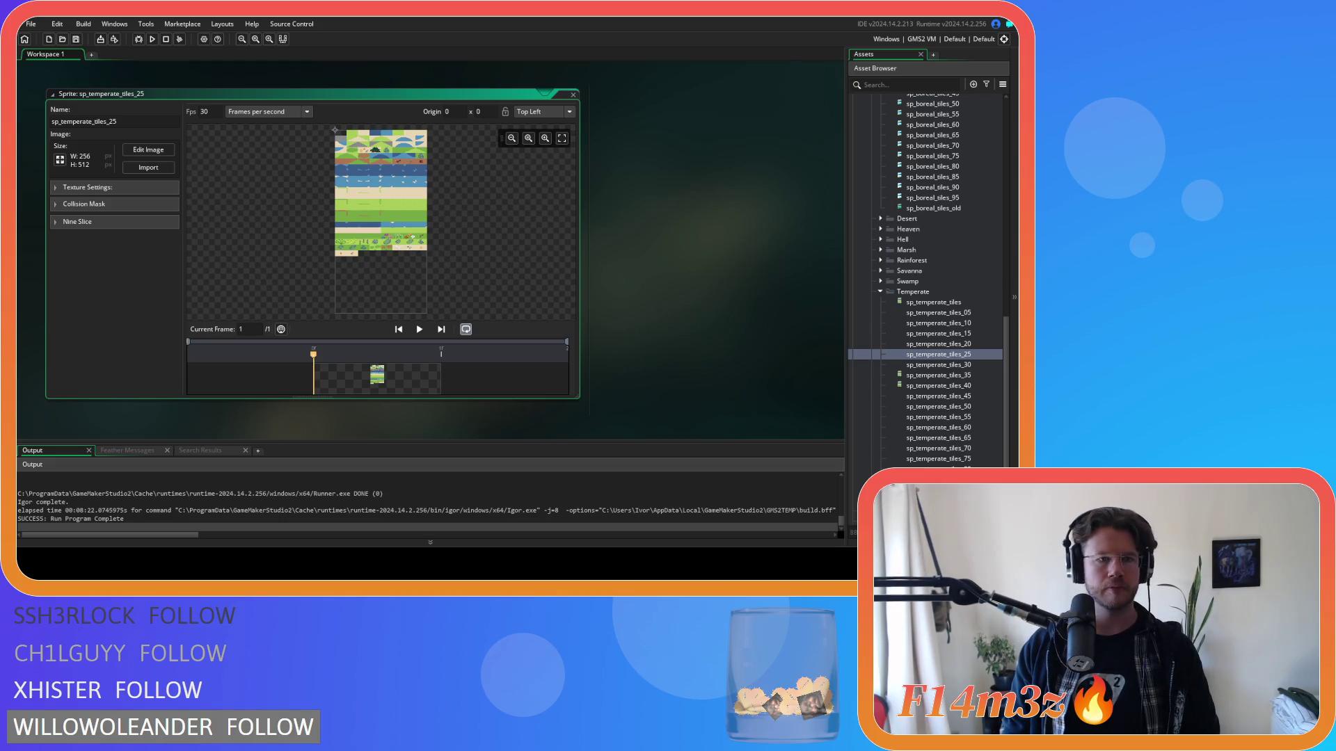
left_click(148, 150)
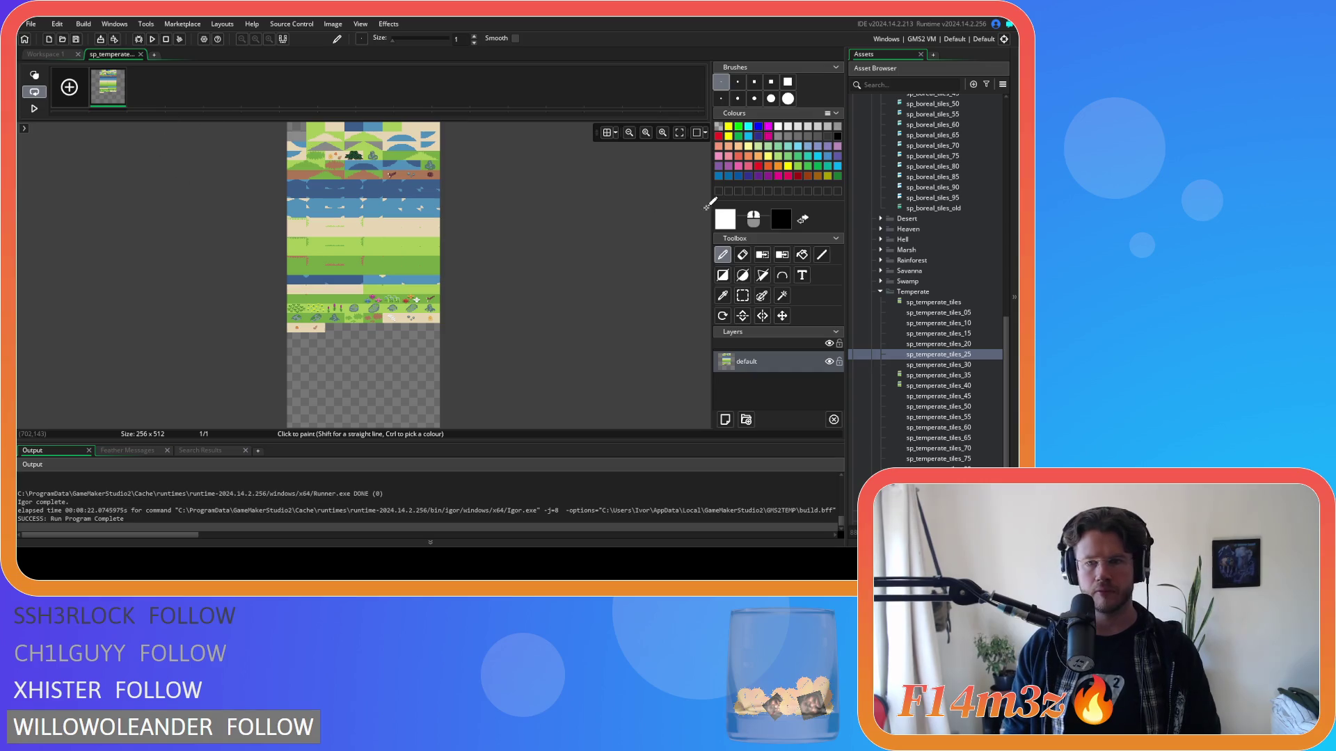
Step: Set the drawing colour to semi-transparent white with alpha 62, saved as a custom colour
left_click(730, 220)
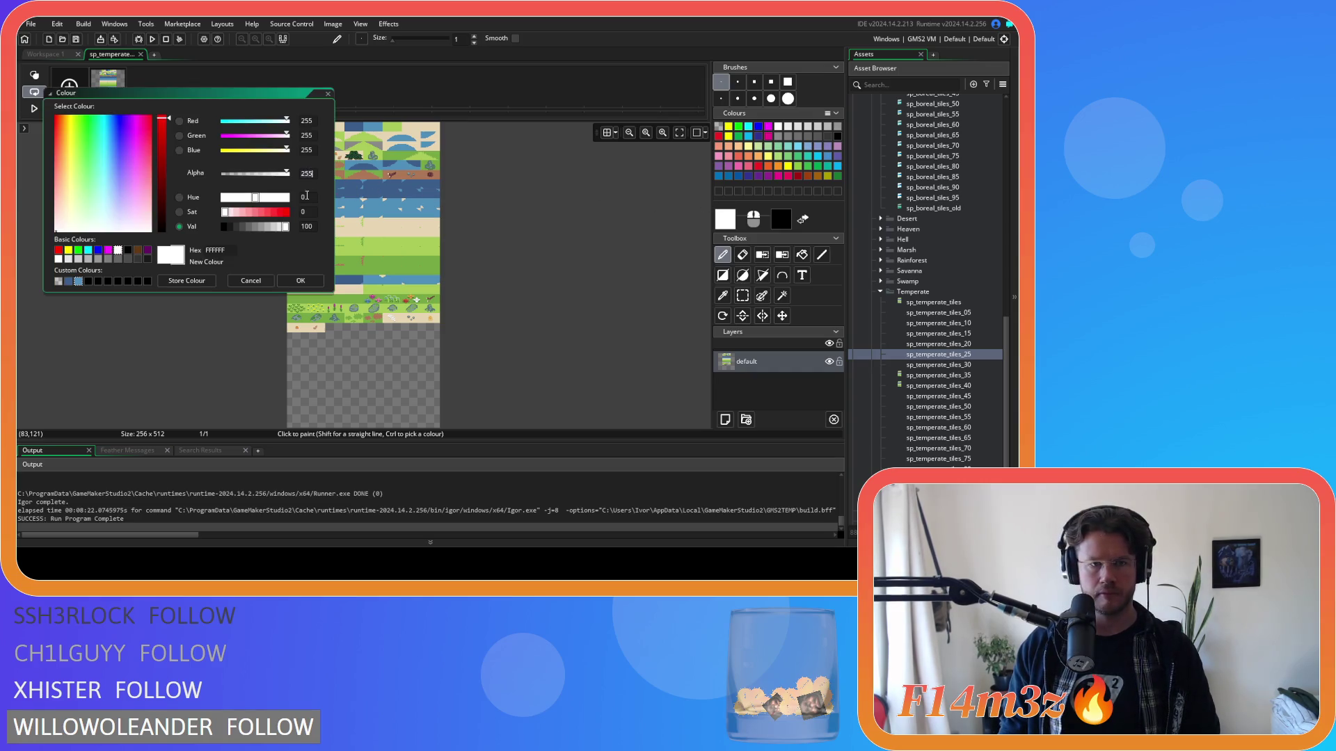
type("62")
key("Return")
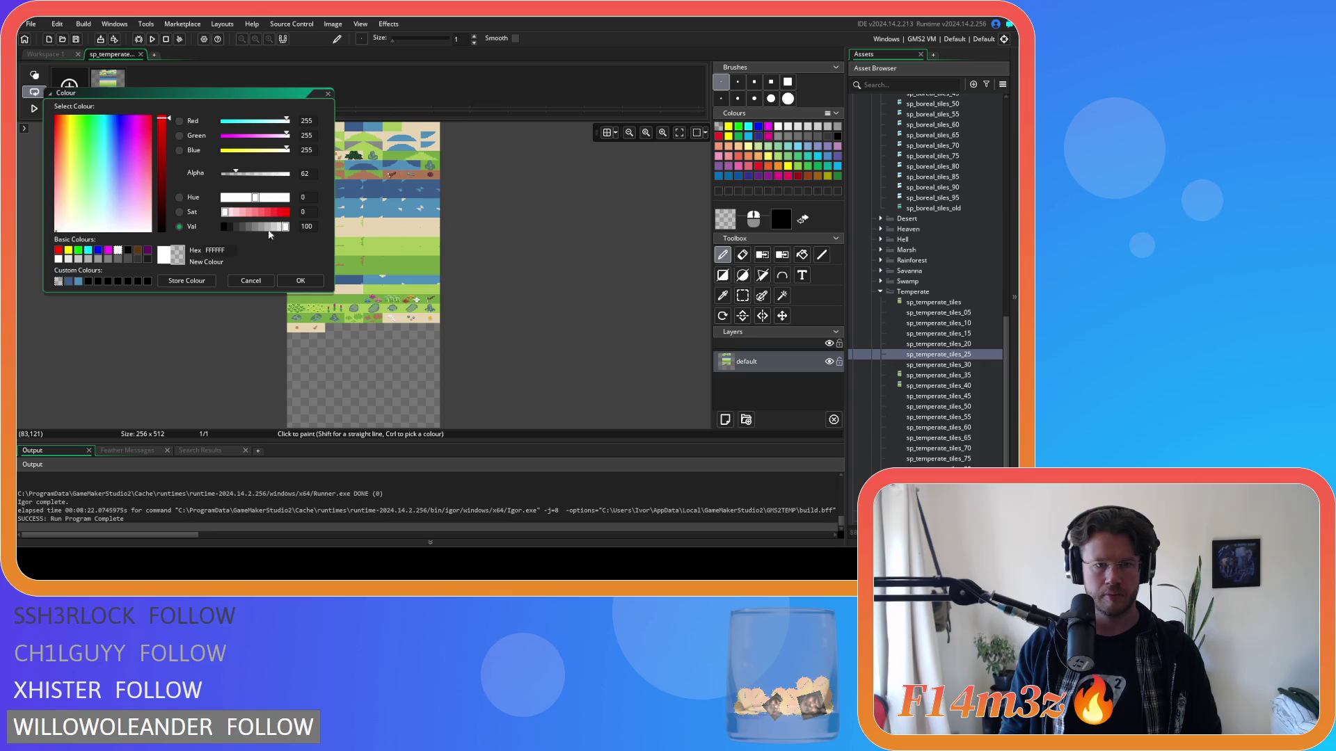
left_click(186, 280)
left_click(300, 280)
Step: Draw a rectangle over the empty top-left tile region to clear it
scroll(525, 234, "up", 3)
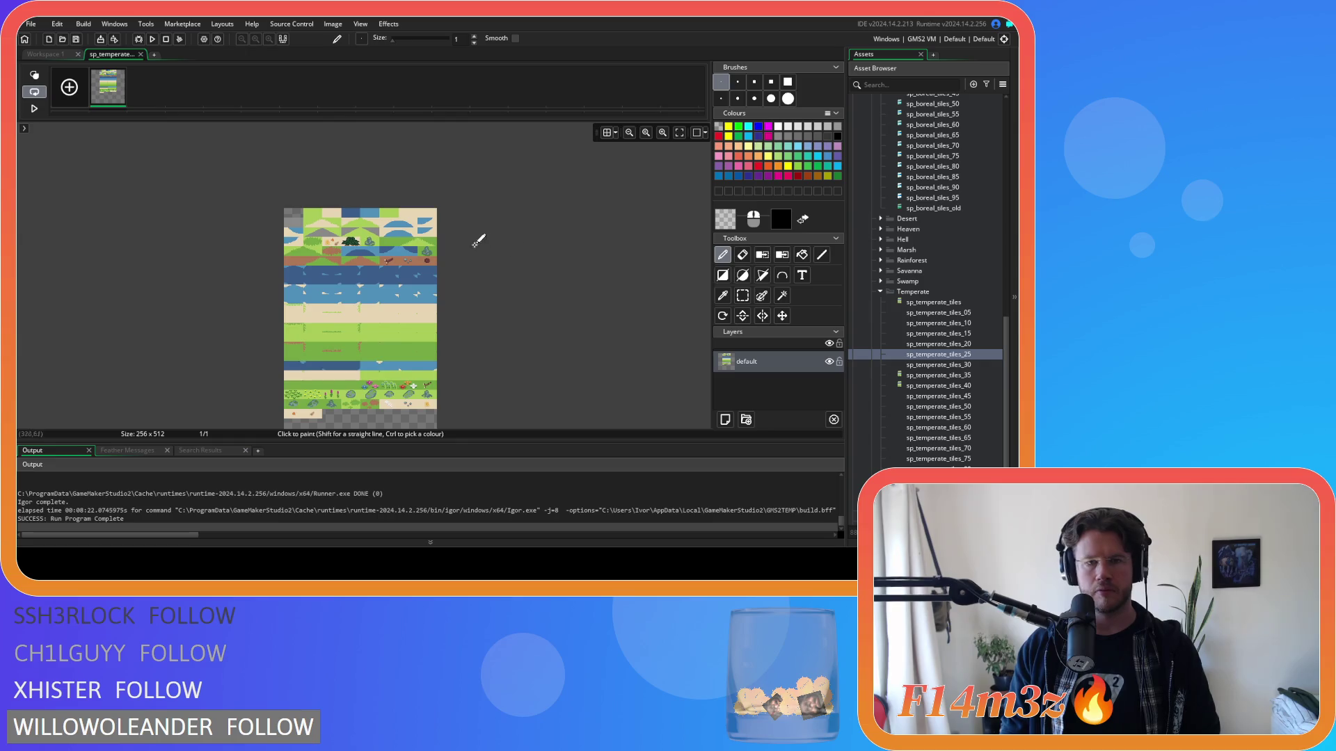
scroll(307, 217, "up", 3)
scroll(307, 218, "down", 3)
scroll(307, 217, "up", 4)
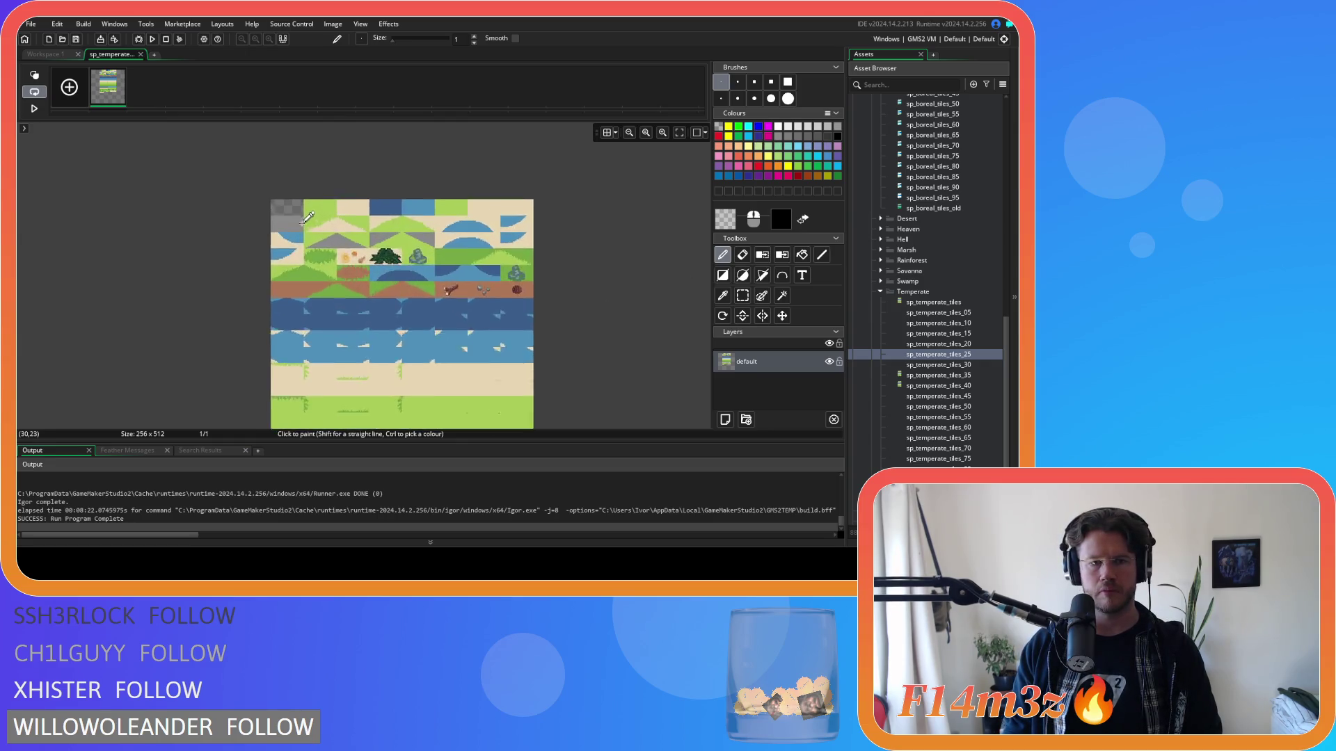
left_click(722, 276)
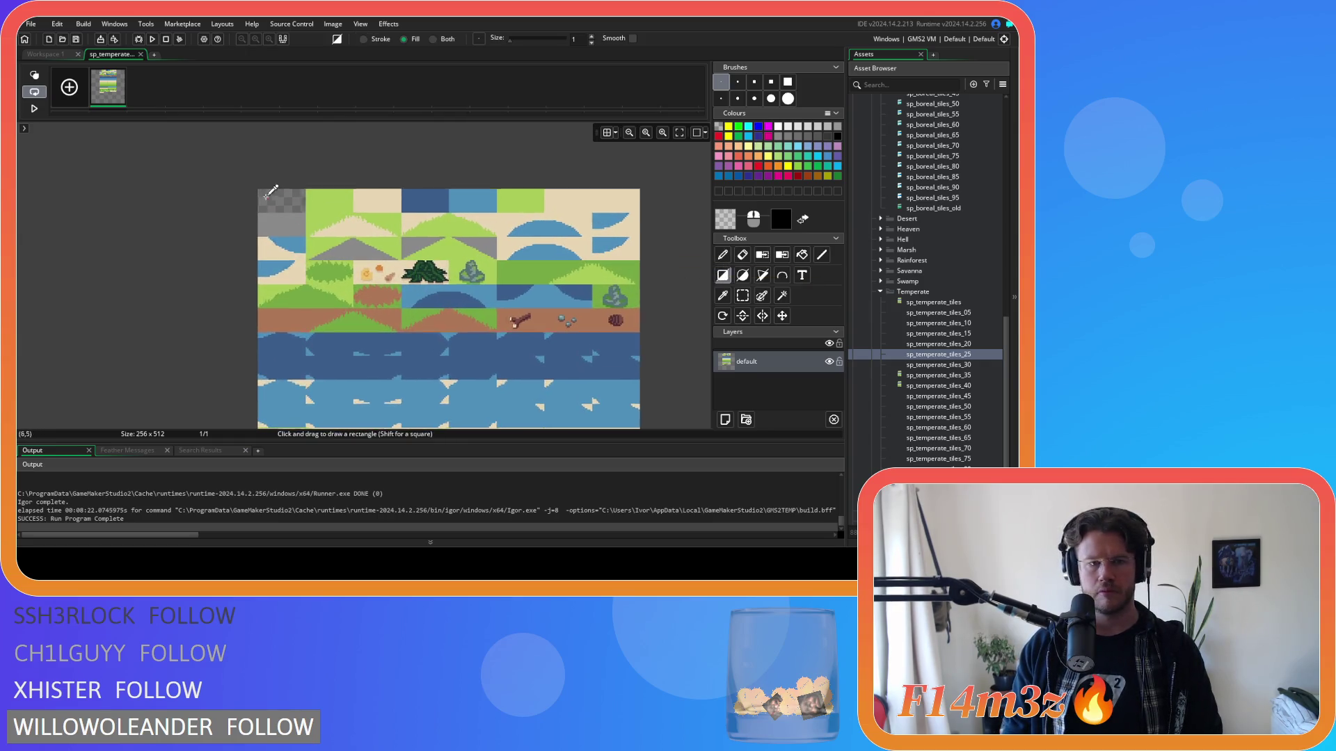
scroll(265, 195, "up", 5)
mouse_move(225, 169)
left_mouse_down()
mouse_move(583, 351)
mouse_move(551, 352)
mouse_move(468, 268)
mouse_move(566, 230)
mouse_move(573, 289)
mouse_move(411, 313)
mouse_move(179, 279)
mouse_move(151, 249)
mouse_move(147, 285)
mouse_move(538, 369)
mouse_move(581, 357)
mouse_move(617, 289)
mouse_move(558, 328)
left_mouse_up()
Step: Zoom out to check the cleared sheet, then switch to the Fill tool
scroll(571, 348, "down", 3)
scroll(552, 352, "up", 3)
scroll(550, 240, "down", 3)
scroll(566, 230, "up", 1)
scroll(567, 233, "down", 2)
scroll(567, 233, "up", 1)
scroll(572, 289, "up", 1)
scroll(411, 313, "left", 3)
scroll(327, 295, "up", 2)
scroll(150, 252, "down", 1)
scroll(147, 257, "up", 1)
scroll(617, 289, "right", 3)
scroll(617, 290, "down", 1)
scroll(560, 238, "down", 2)
scroll(566, 239, "down", 3)
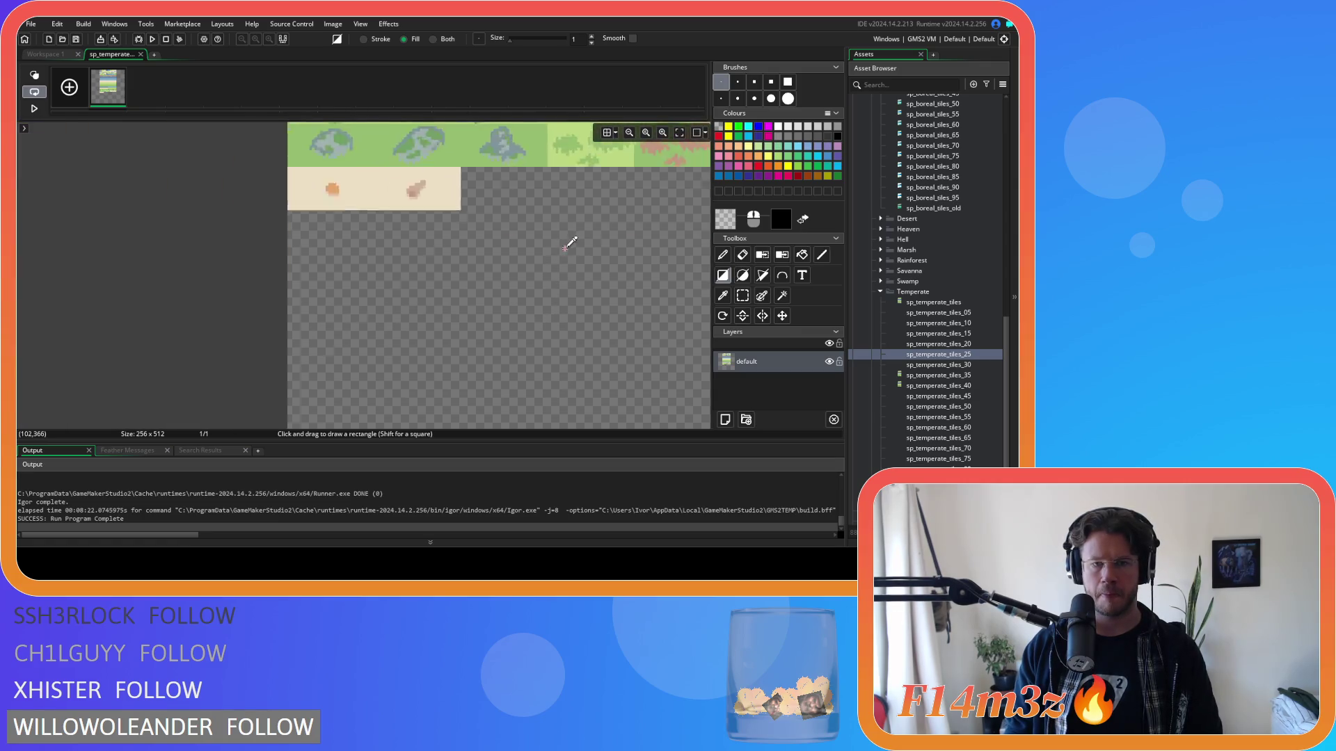
scroll(363, 373, "up", 2)
scroll(467, 198, "down", 1)
scroll(467, 197, "up", 3)
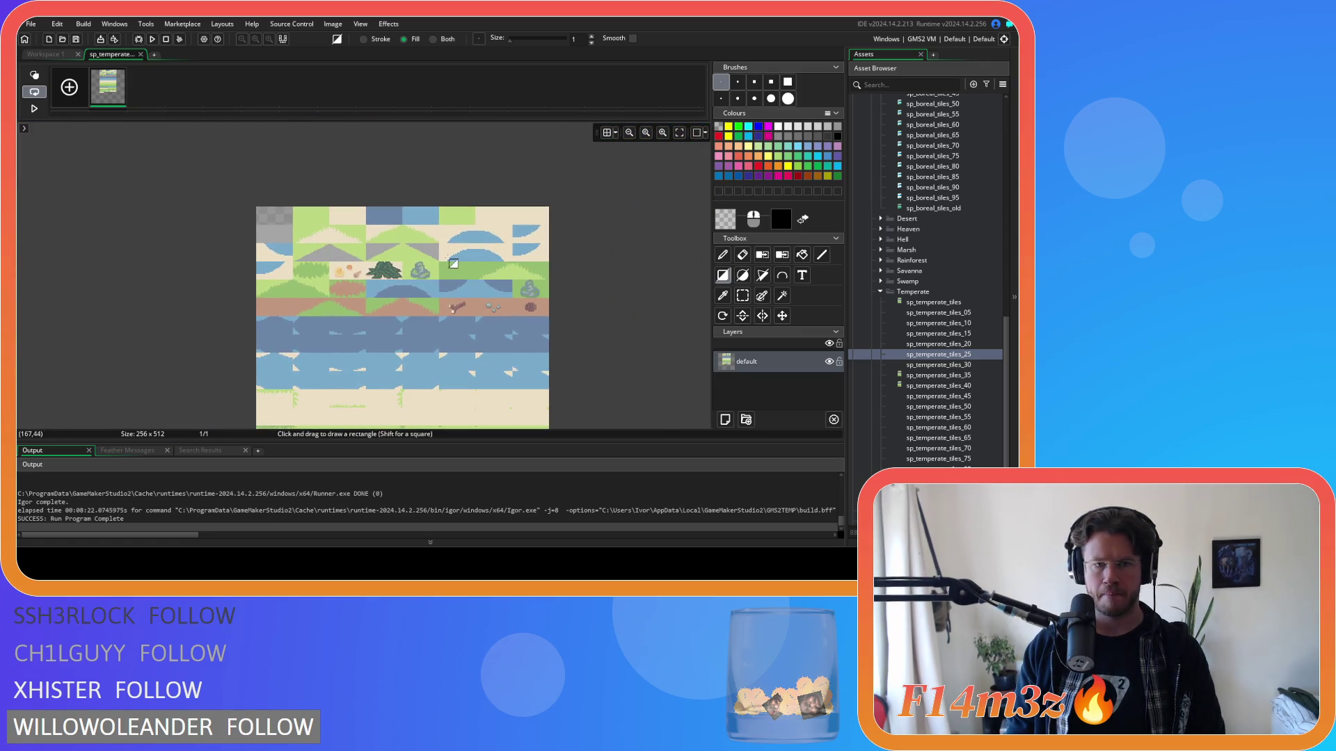
scroll(526, 314, "down", 1)
scroll(533, 319, "down", 1)
scroll(501, 292, "up", 2)
scroll(456, 240, "down", 2)
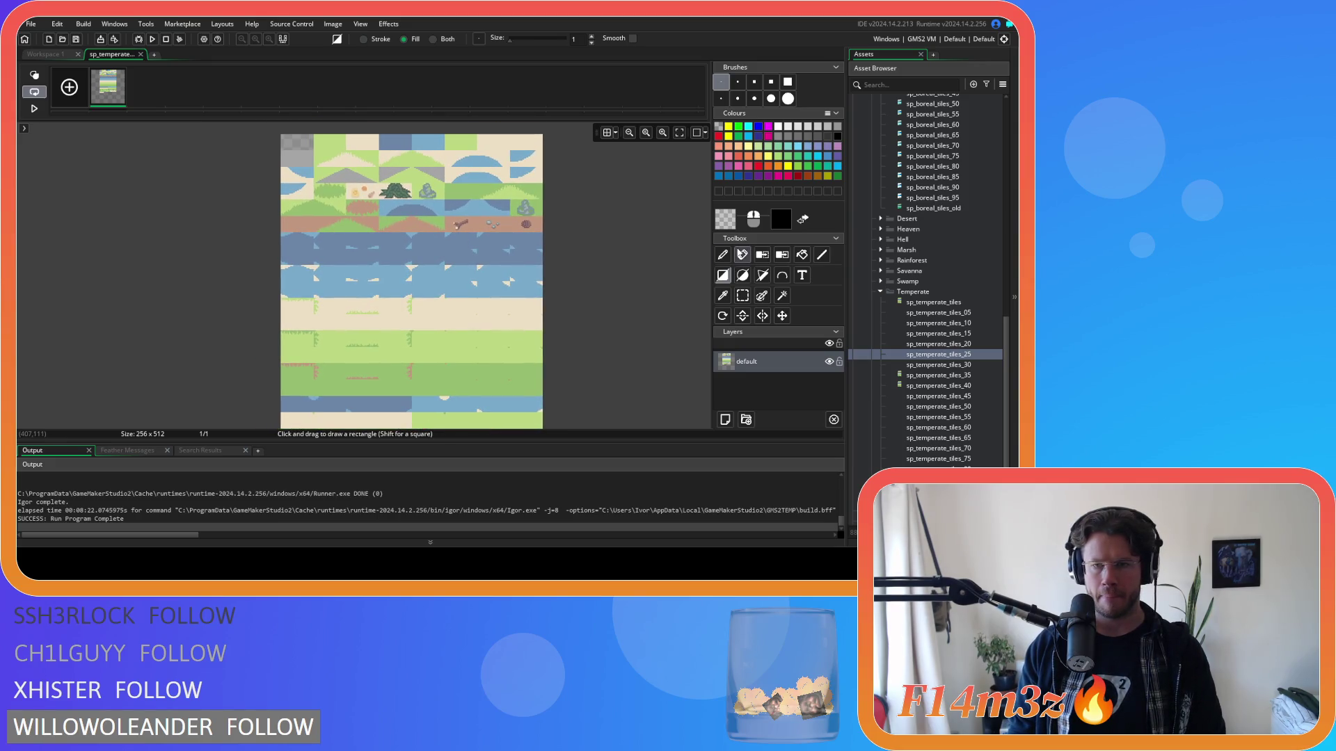
left_click(801, 255)
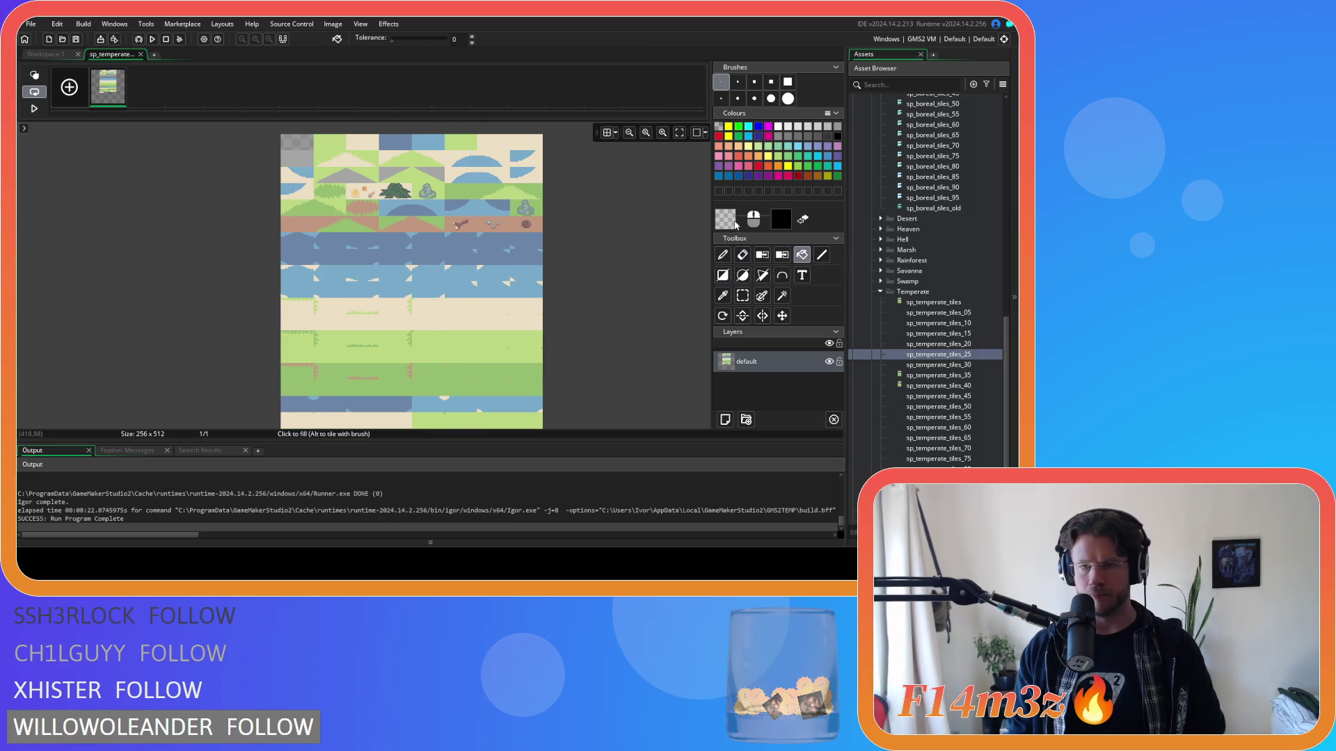
Step: Fill the top tile, the water patches and the water rows with the stored dark blue
left_click(725, 219)
left_click(69, 281)
left_click(300, 281)
left_click(395, 141)
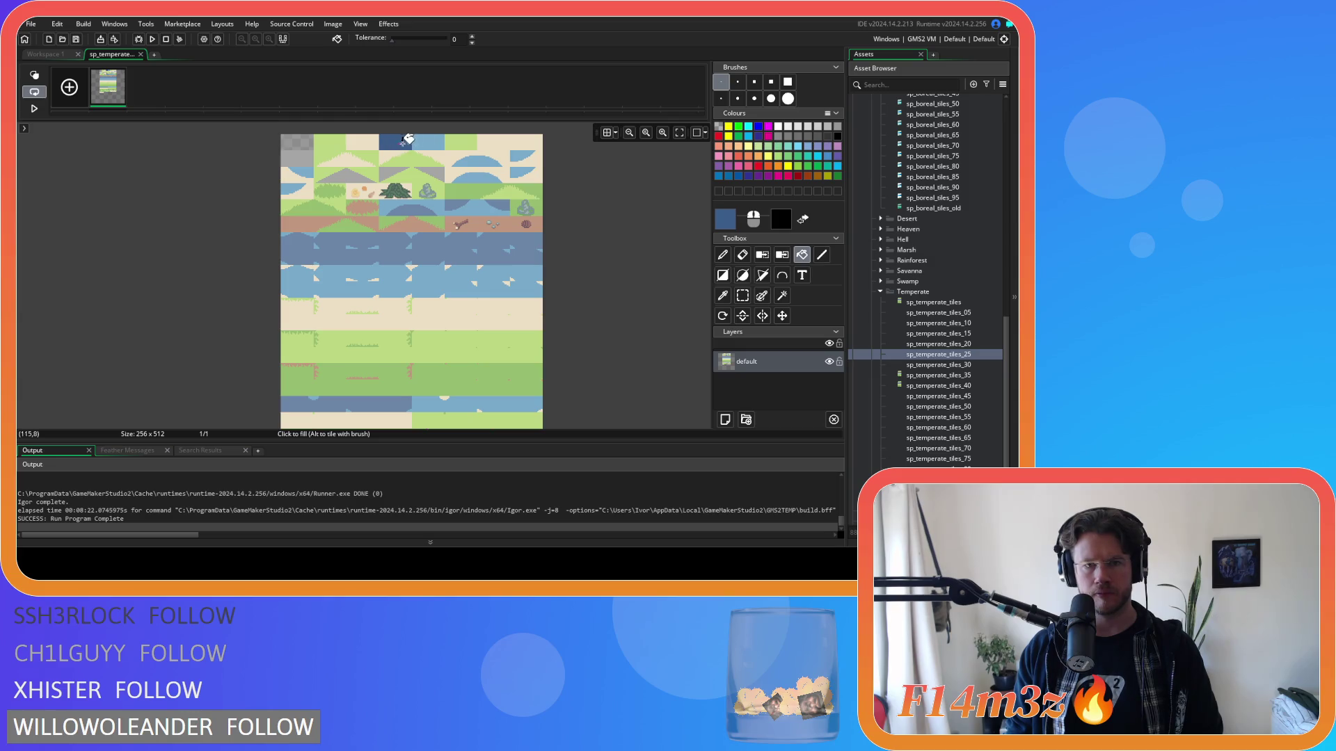
left_click(415, 203)
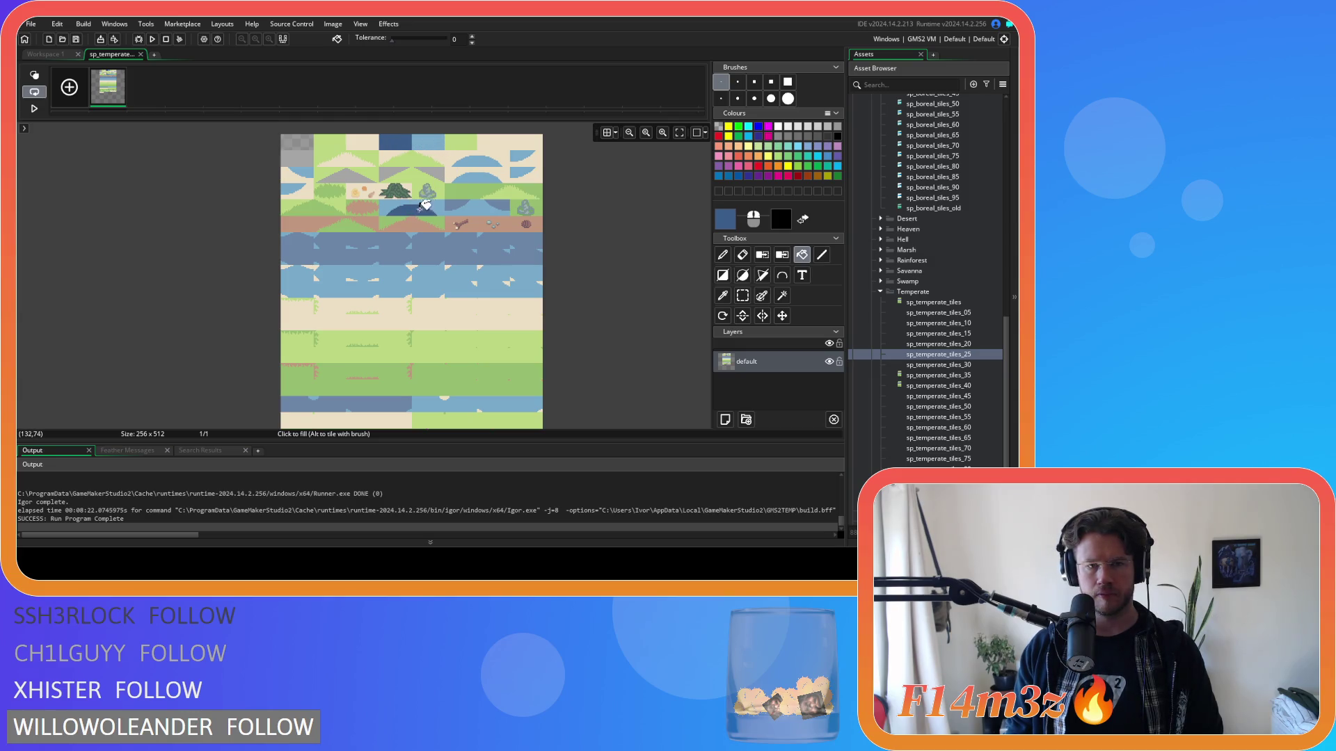
left_click(455, 202)
left_click(496, 210)
left_click(492, 240)
scroll(560, 306, "down", 3)
left_click(382, 299)
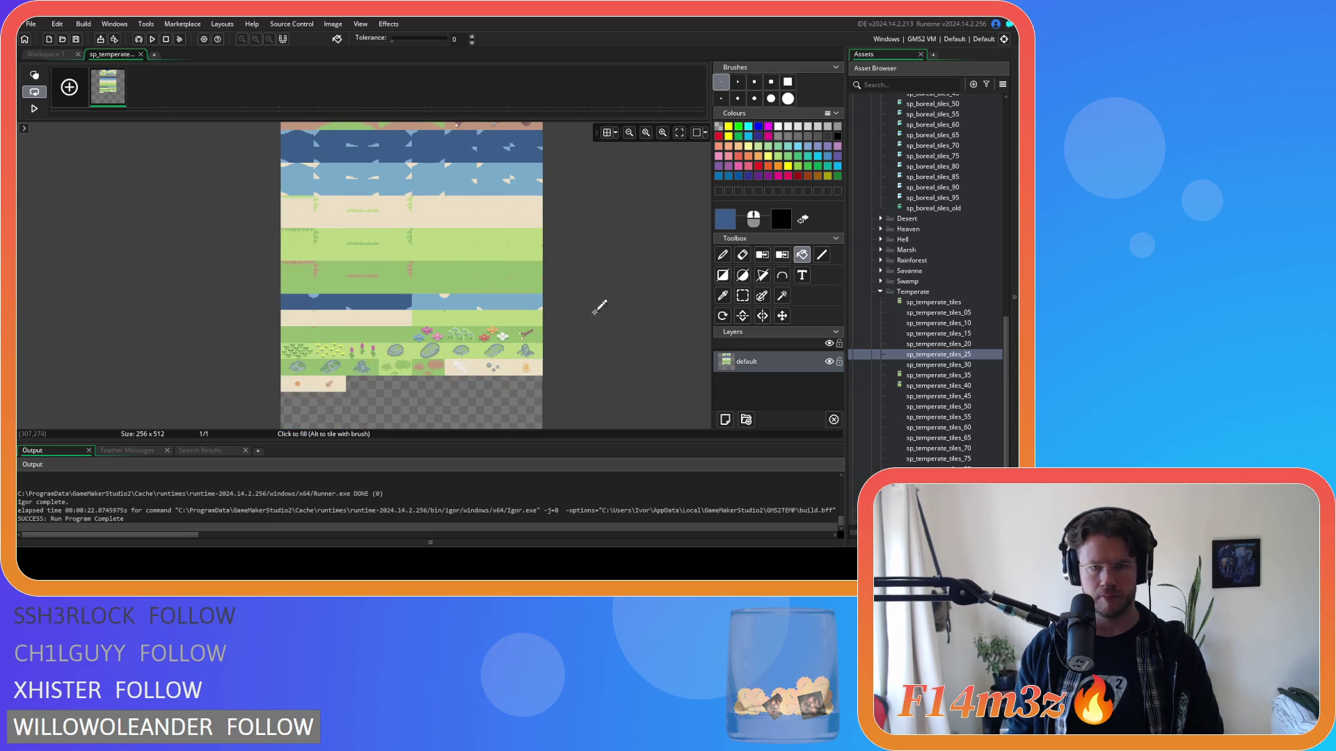
Step: Switch to the stored light blue and fill the lower water strip
left_click(730, 214)
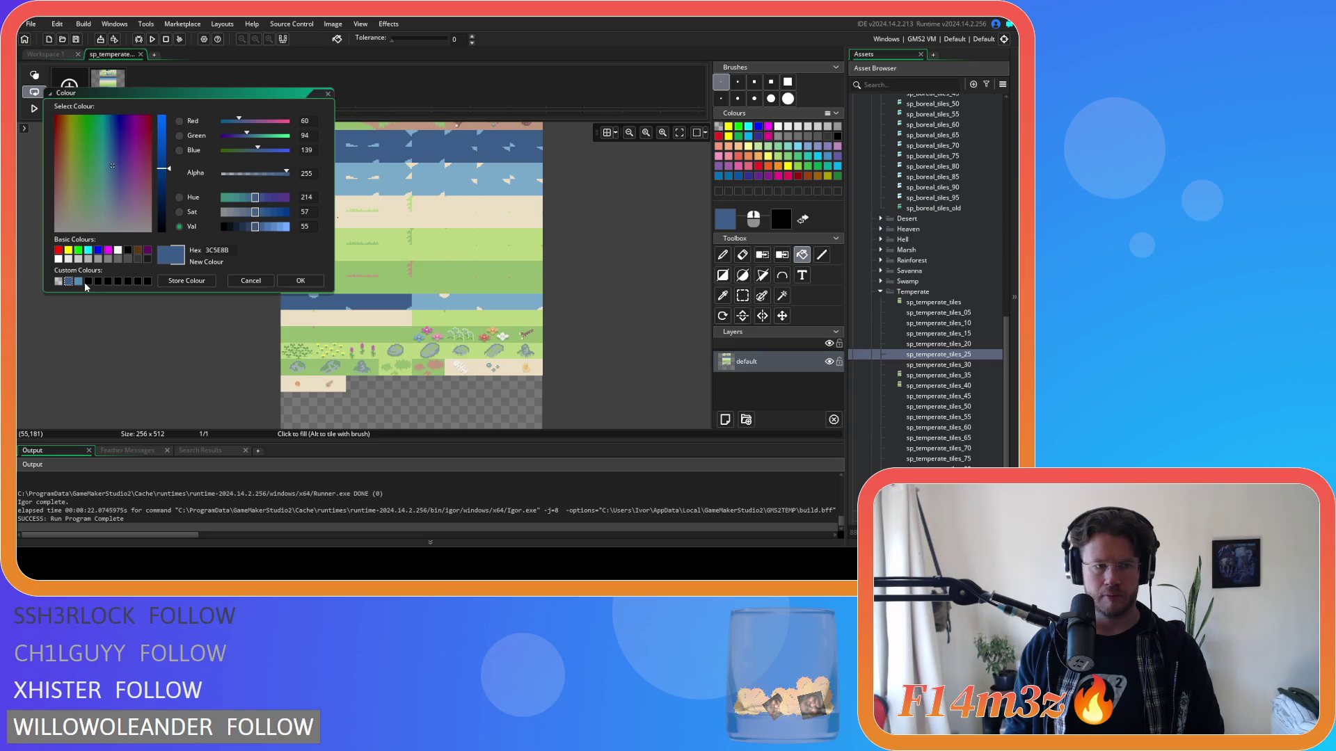
left_click(78, 282)
left_click(301, 280)
scroll(417, 208, "up", 3)
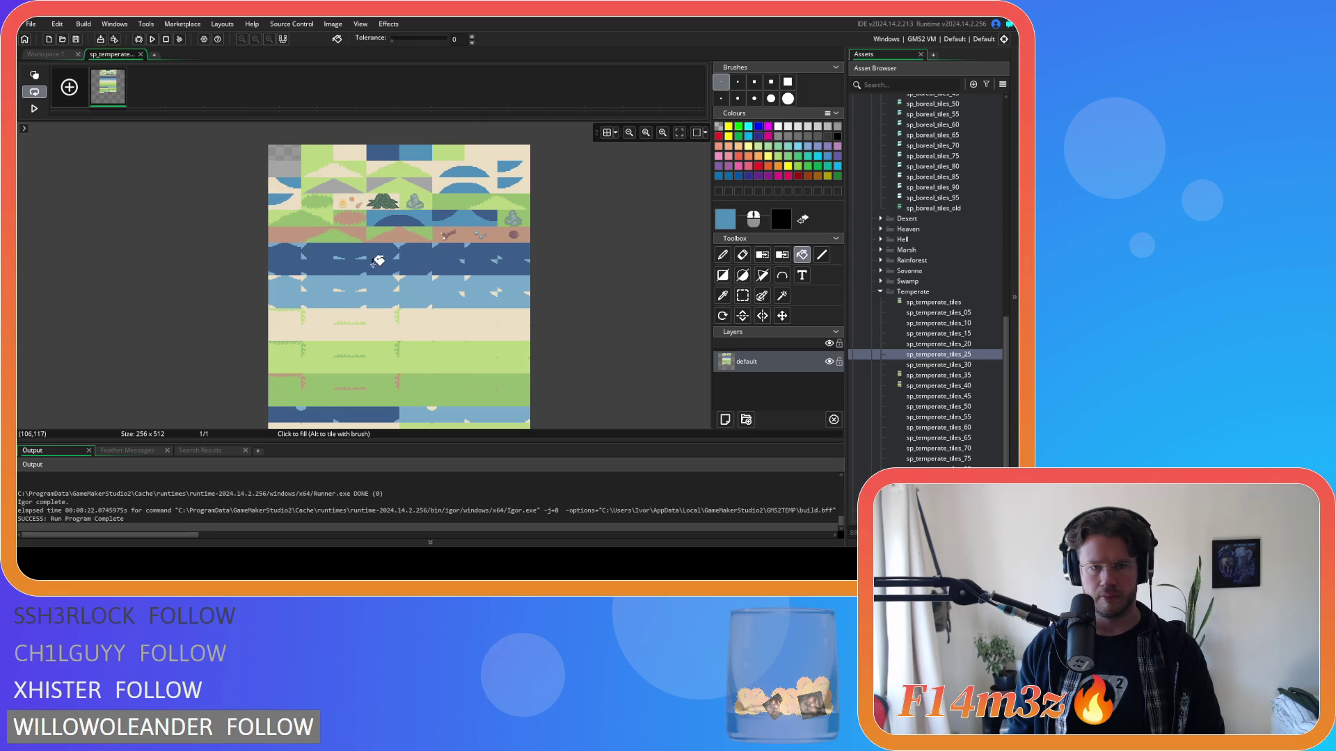
scroll(391, 254, "up", 3)
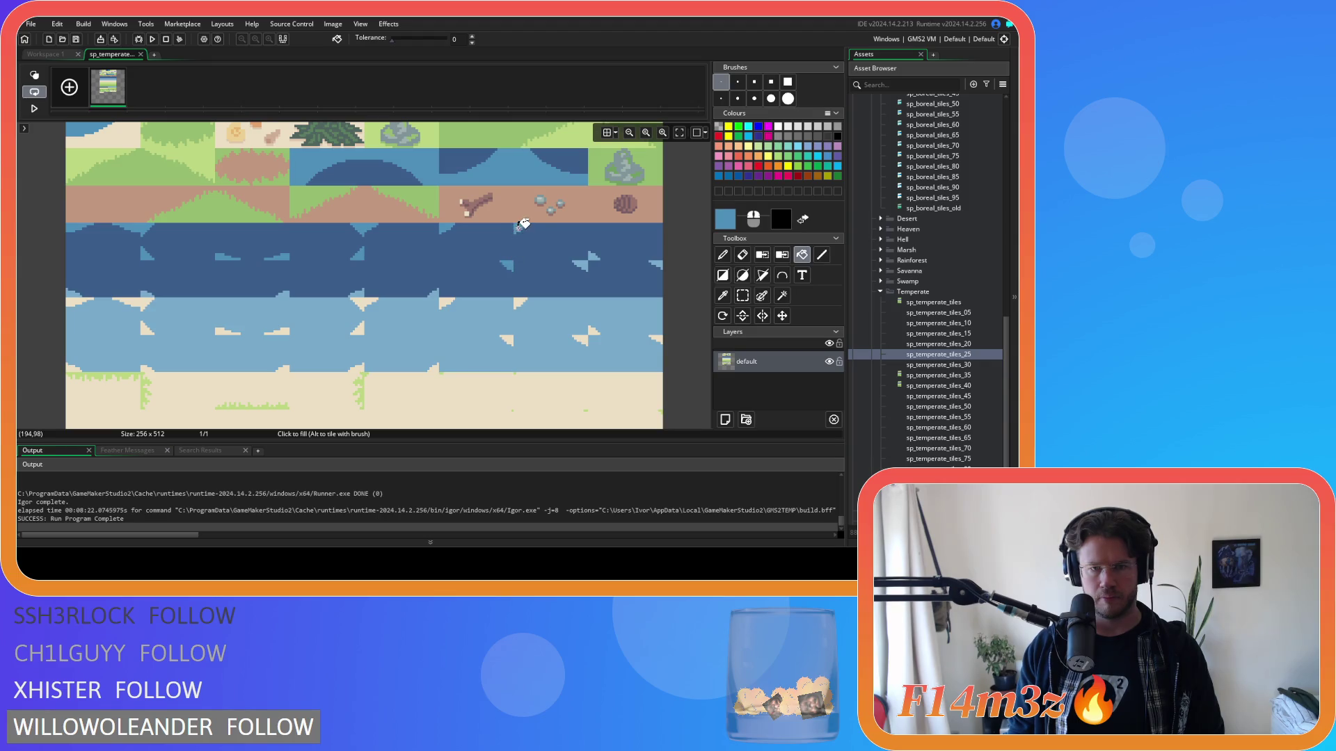
scroll(513, 265, "right", 3)
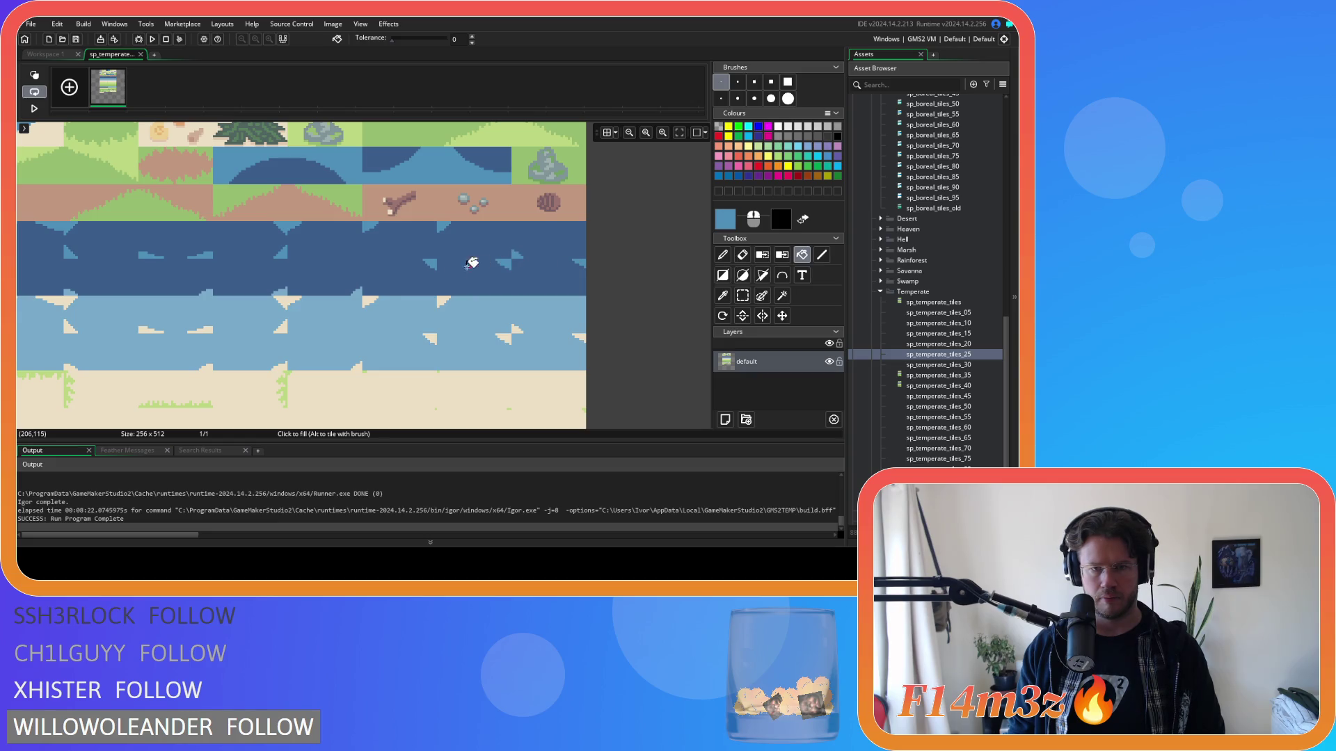
scroll(355, 284, "left", 10)
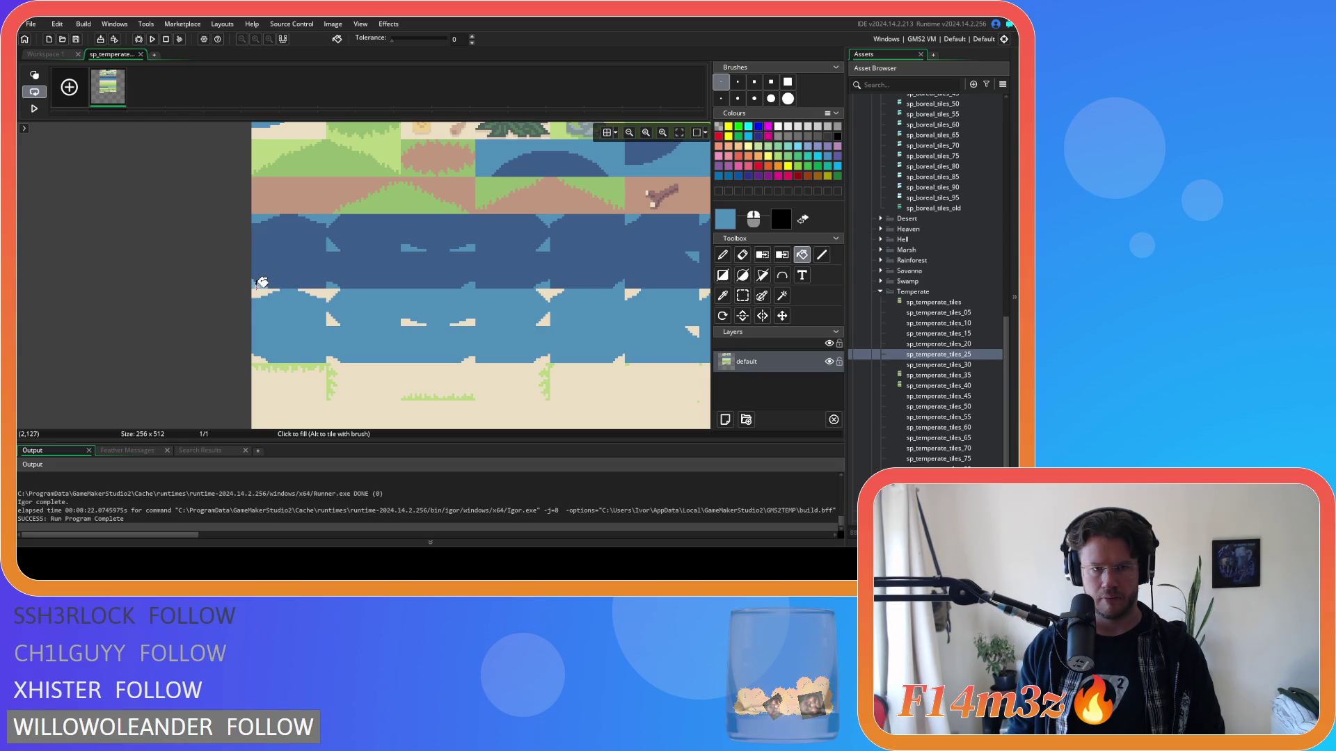
scroll(261, 280, "down", 10)
scroll(261, 279, "right", 5)
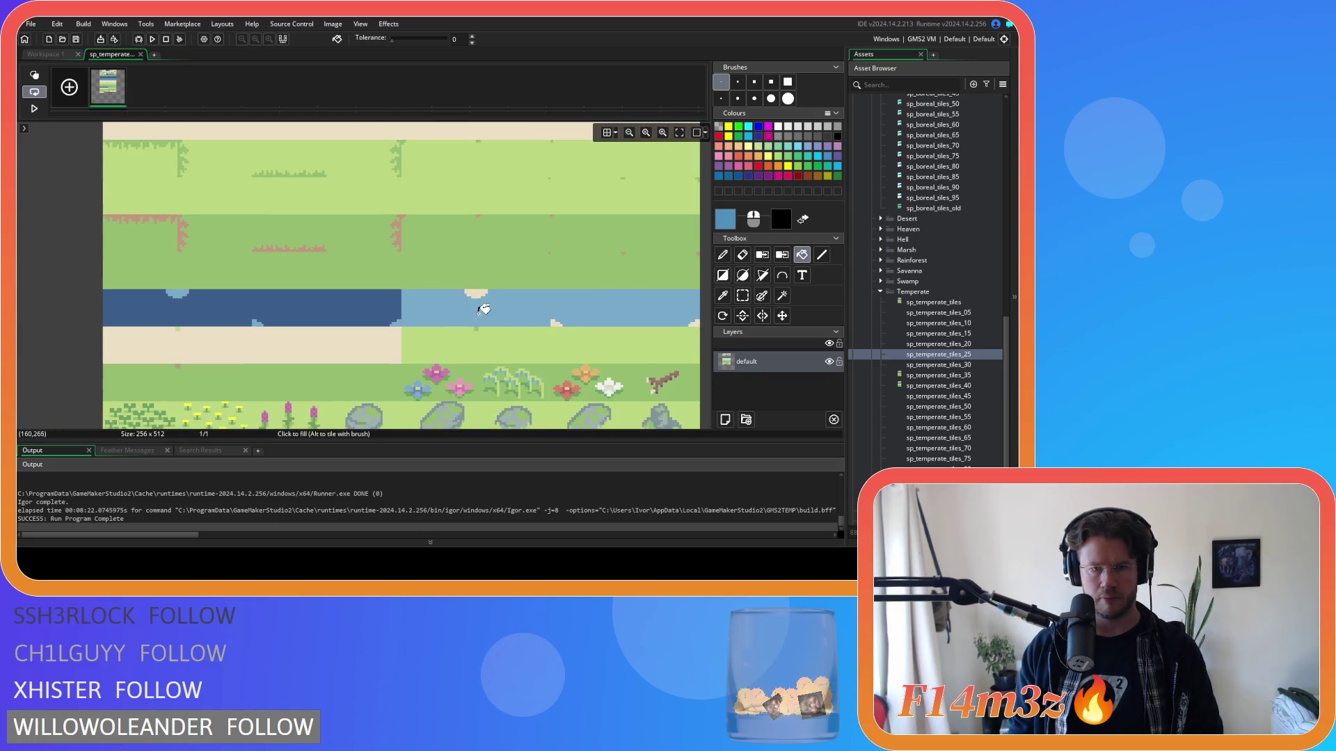
left_click(445, 310)
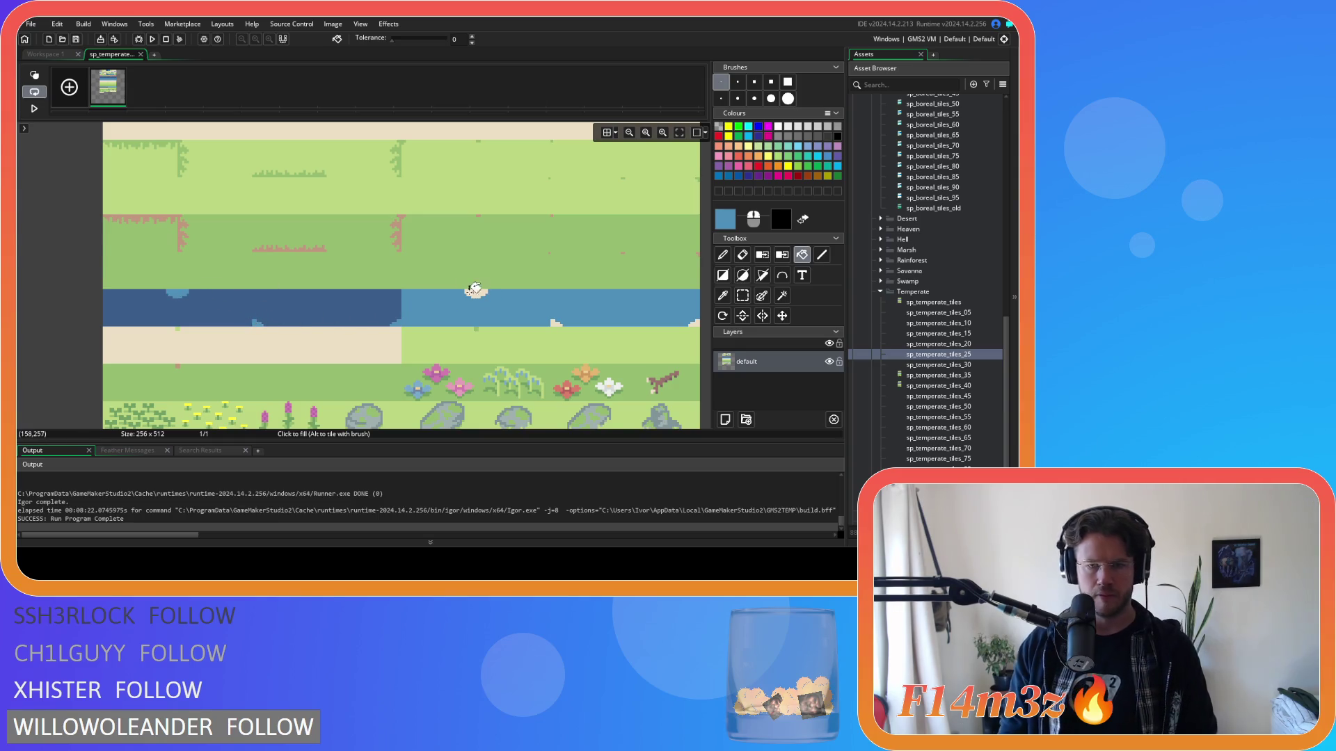
Step: Close the image editor, returning to the sp_temperate_tiles_25 sprite window
scroll(470, 289, "down", 7)
scroll(453, 272, "down", 3)
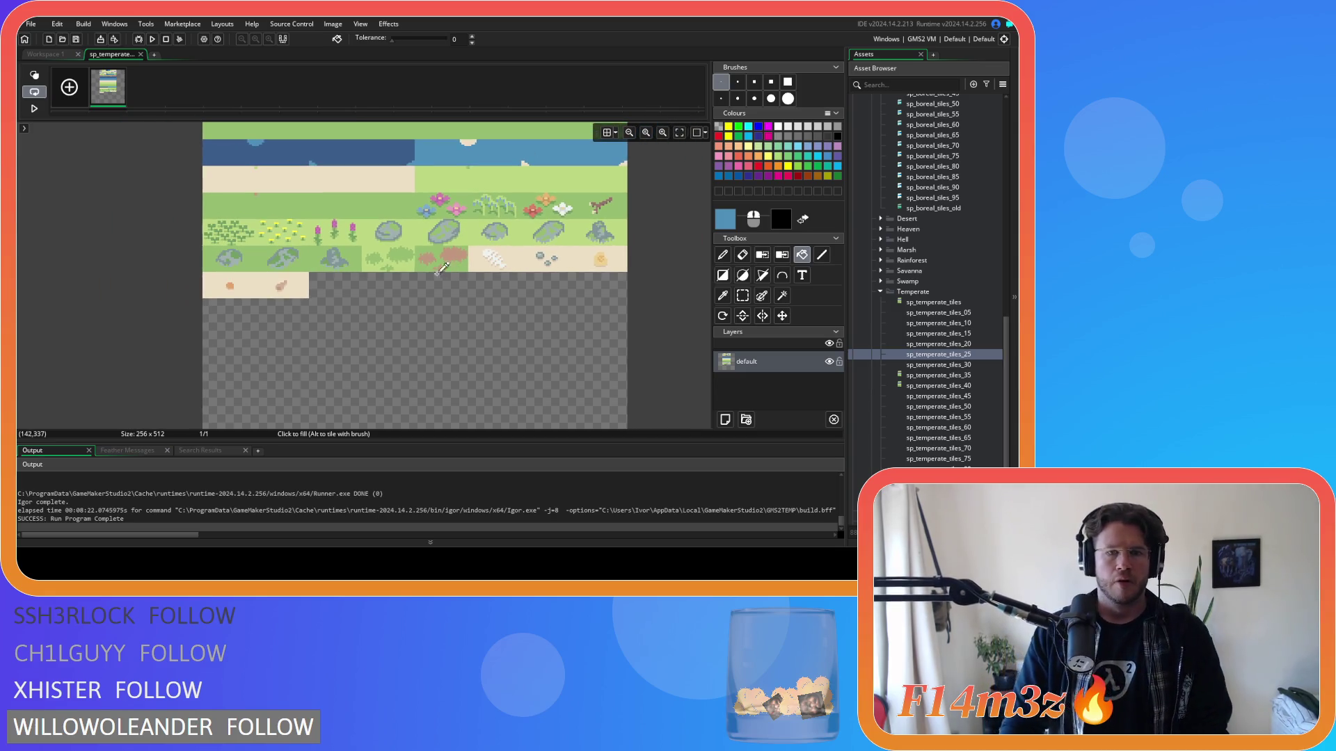
left_click(142, 54)
left_click(578, 96)
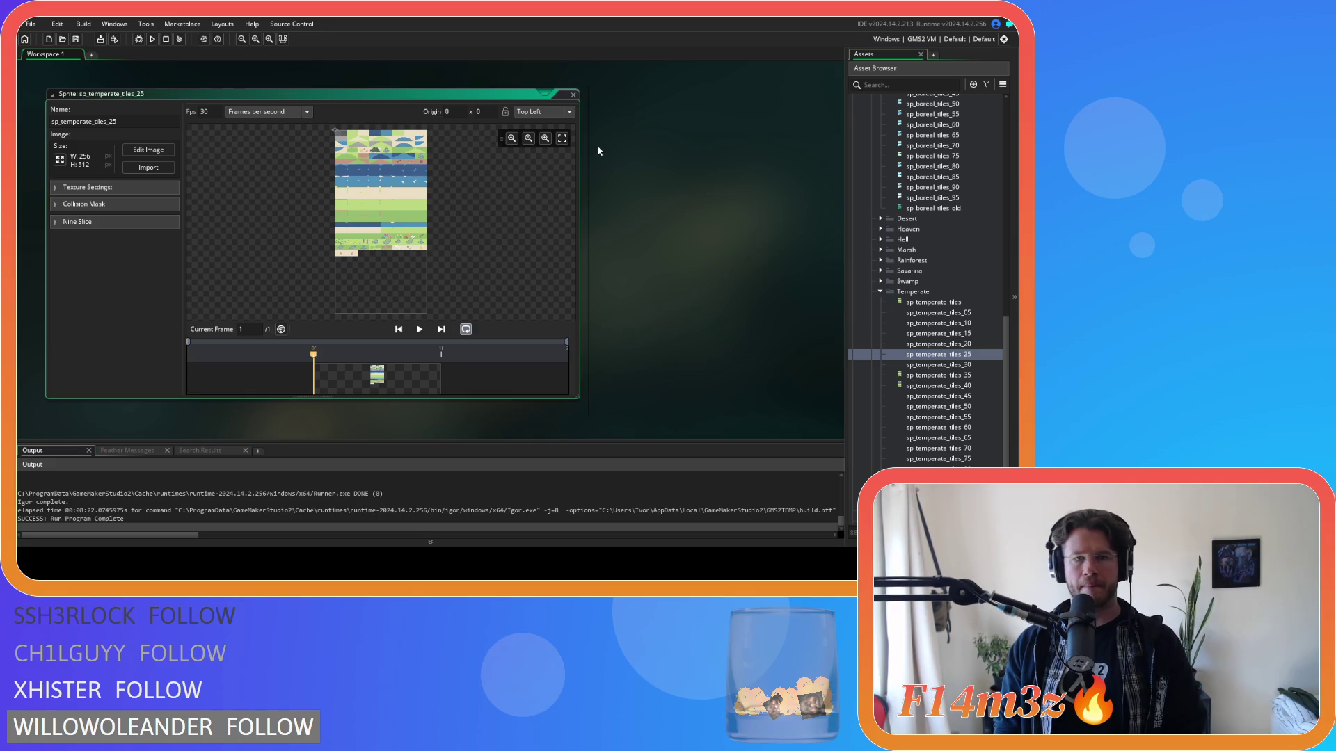
Step: Close sp_temperate_tiles_25 and open sp_temperate_tiles_30's image in the editor
left_click(574, 96)
double_click(938, 364)
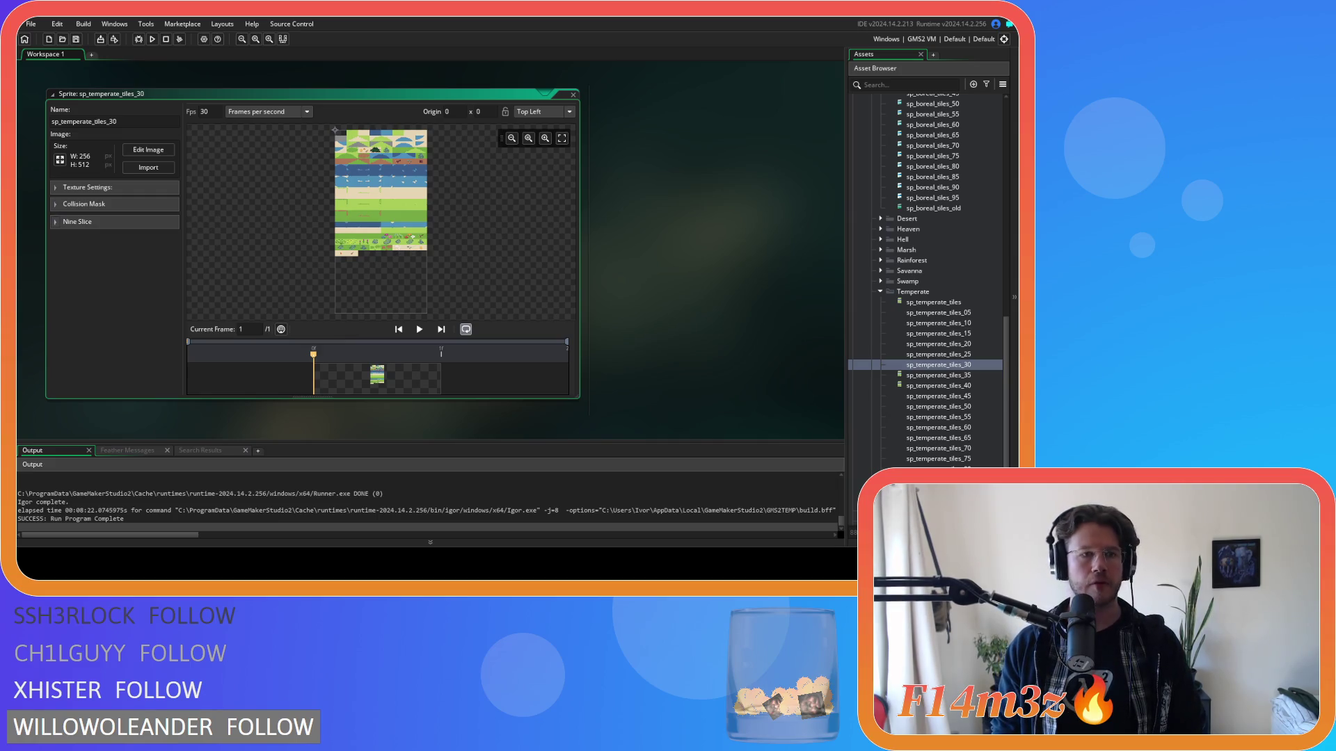
left_click(149, 150)
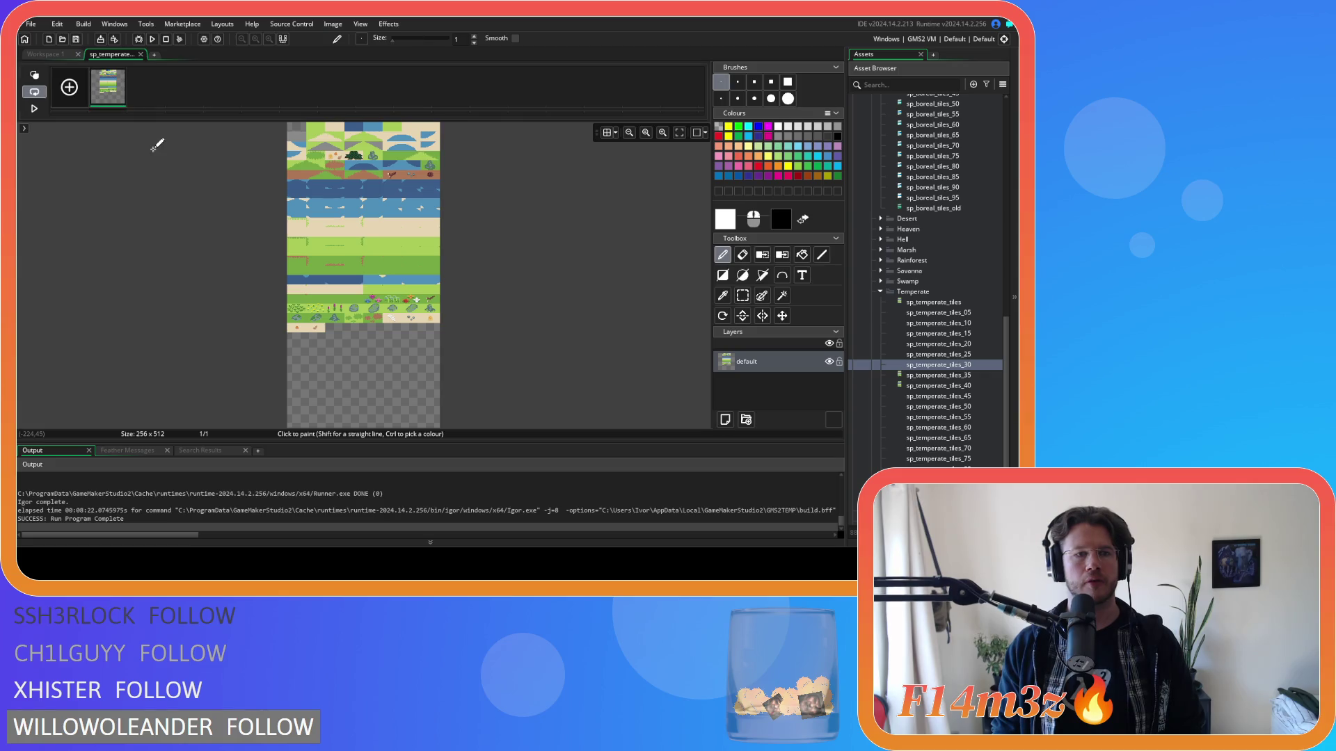
left_click(725, 222)
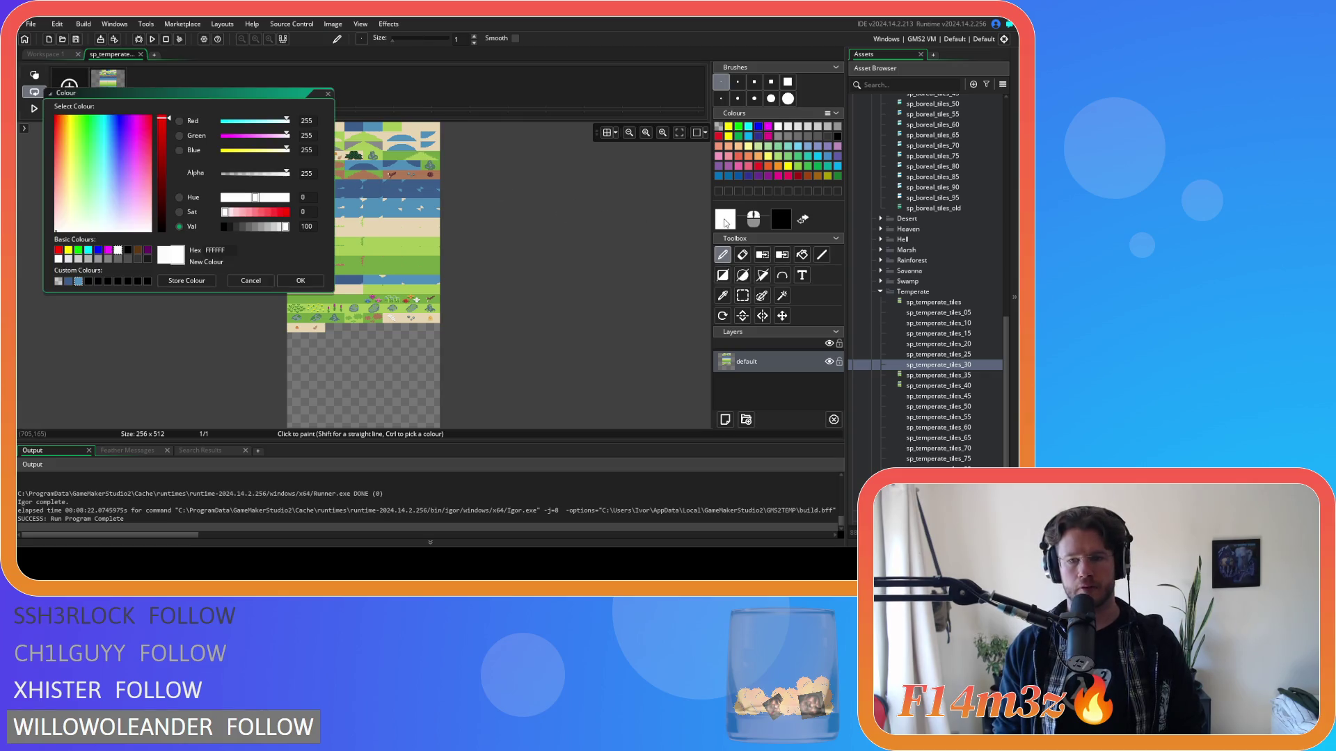
left_click(58, 281)
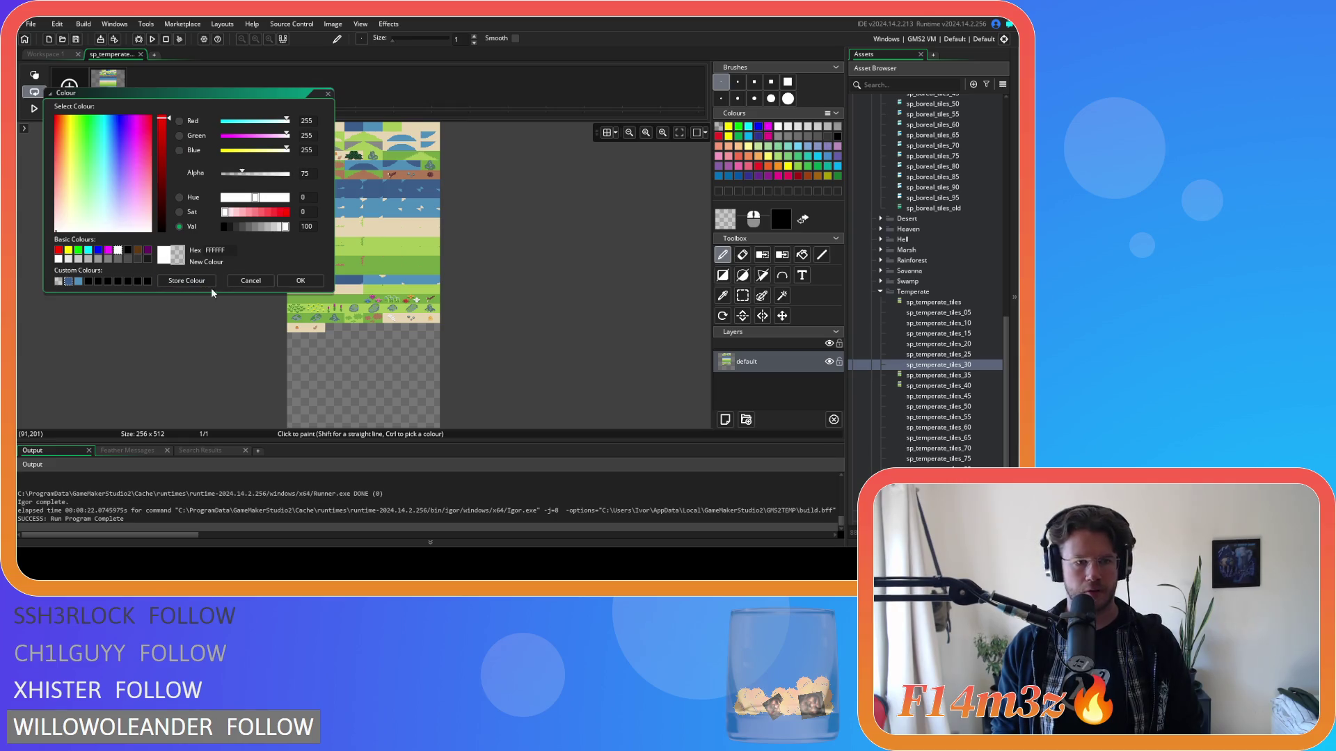
left_click(301, 280)
scroll(515, 257, "up", 3)
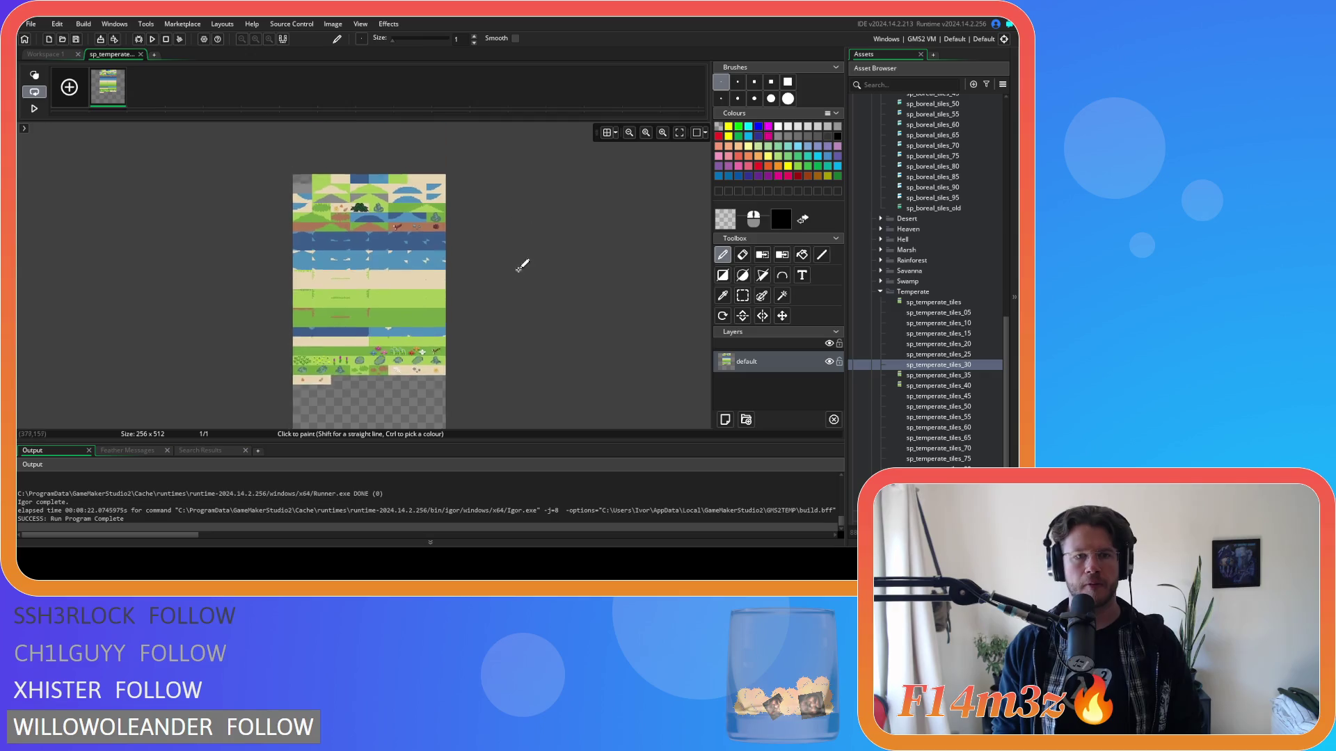
left_click(723, 275)
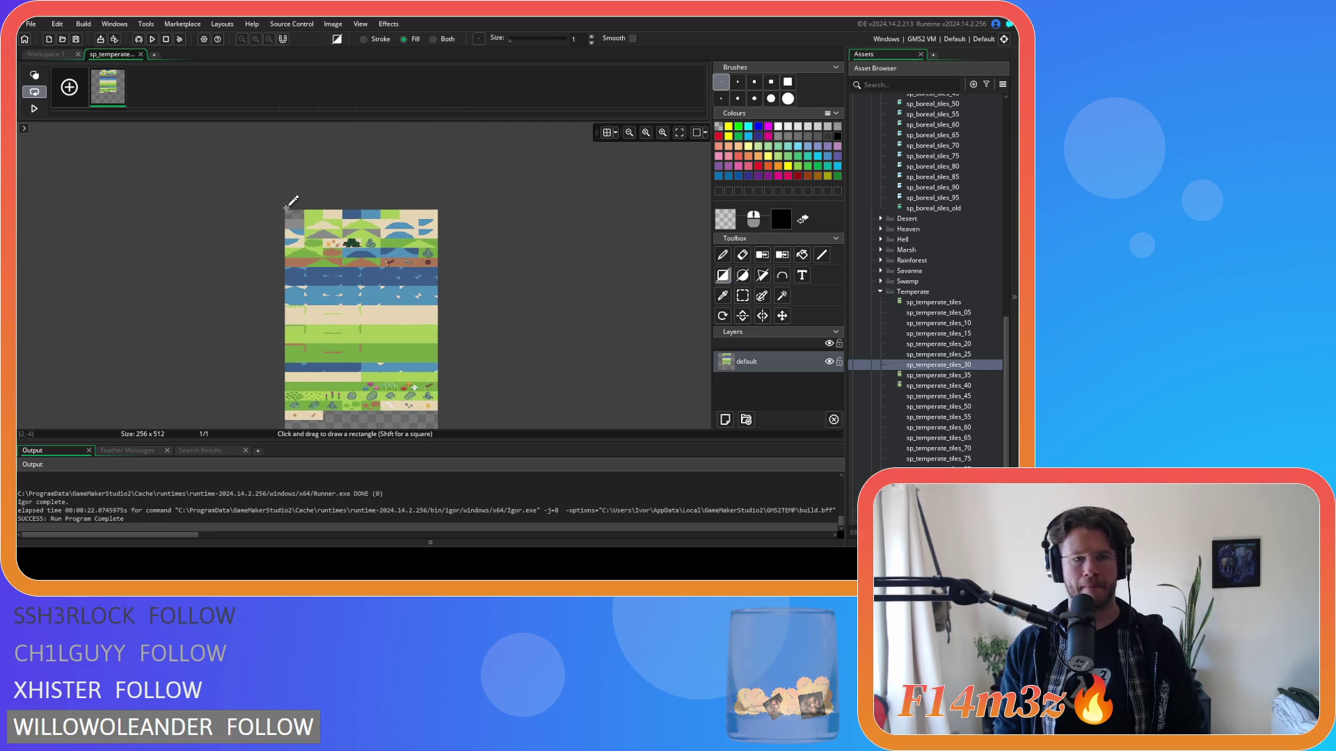
scroll(291, 203, "up", 5)
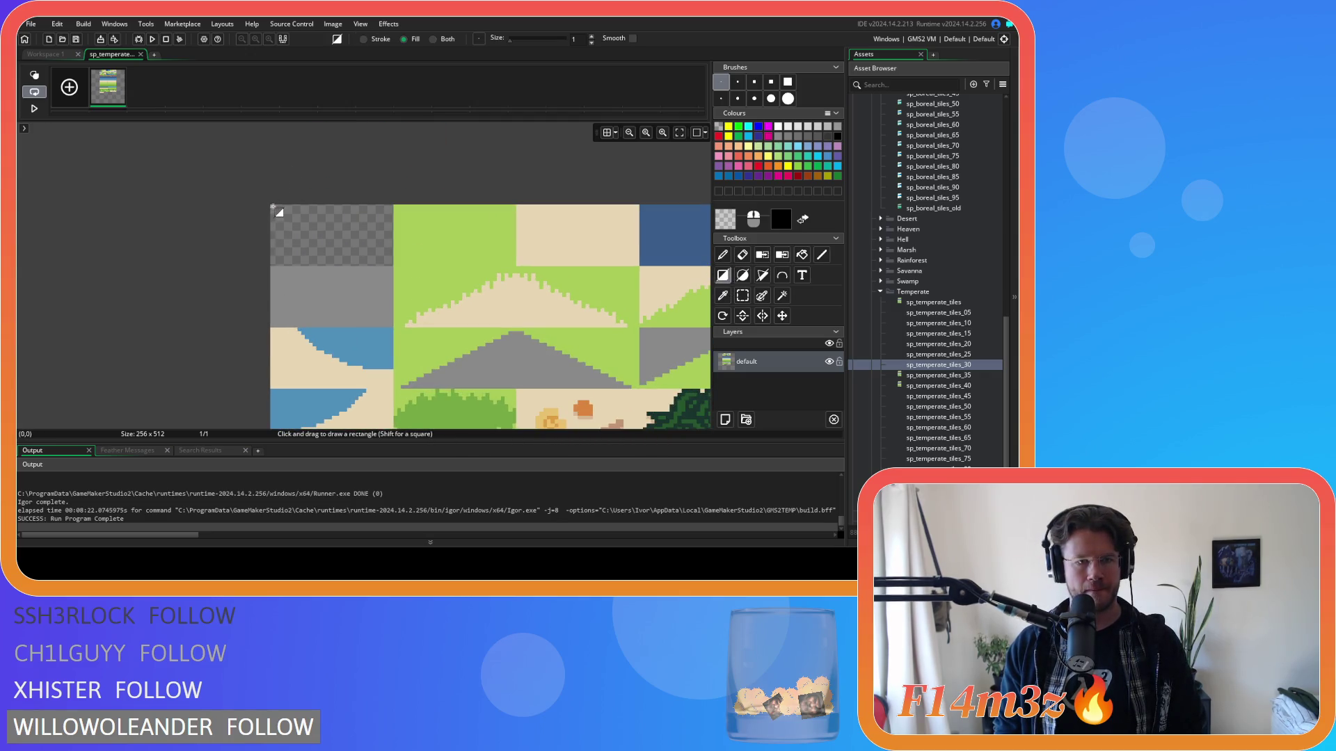
scroll(272, 207, "up", 2)
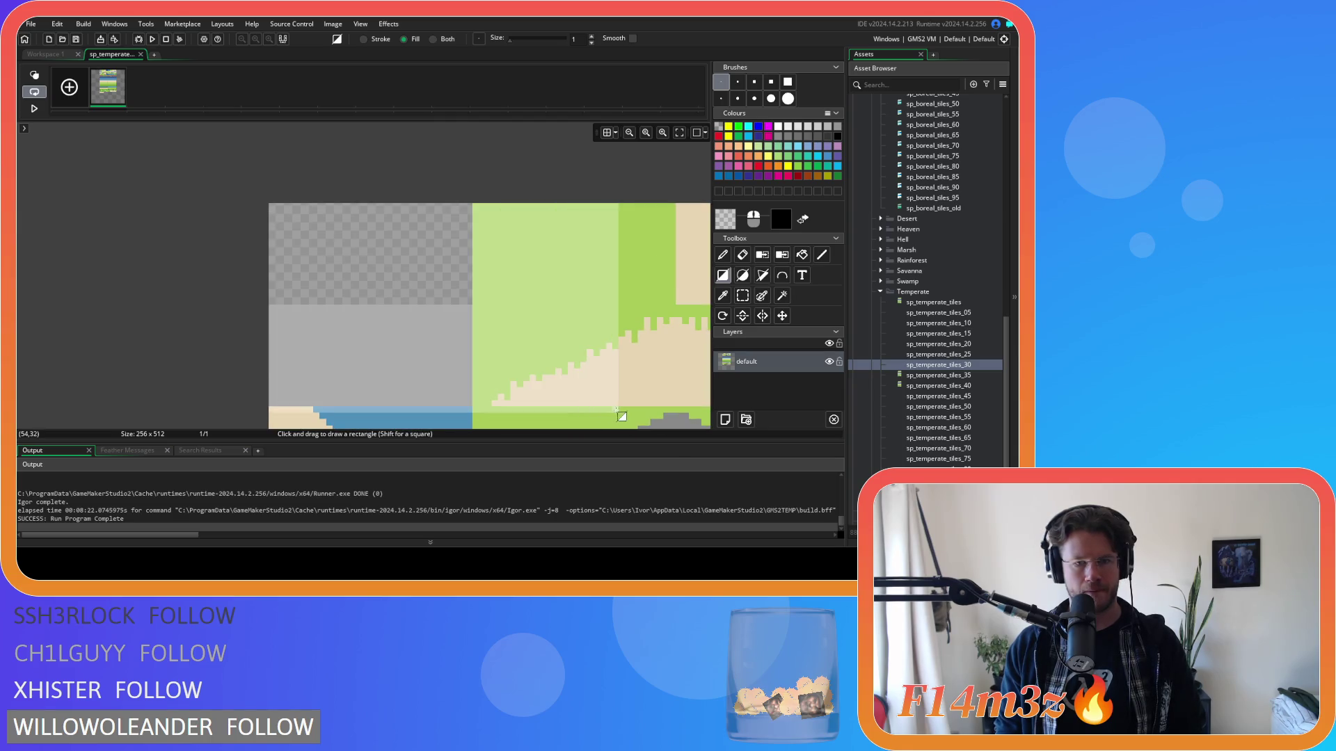
scroll(418, 279, "down", 9)
scroll(531, 310, "right", 5)
scroll(557, 311, "down", 3)
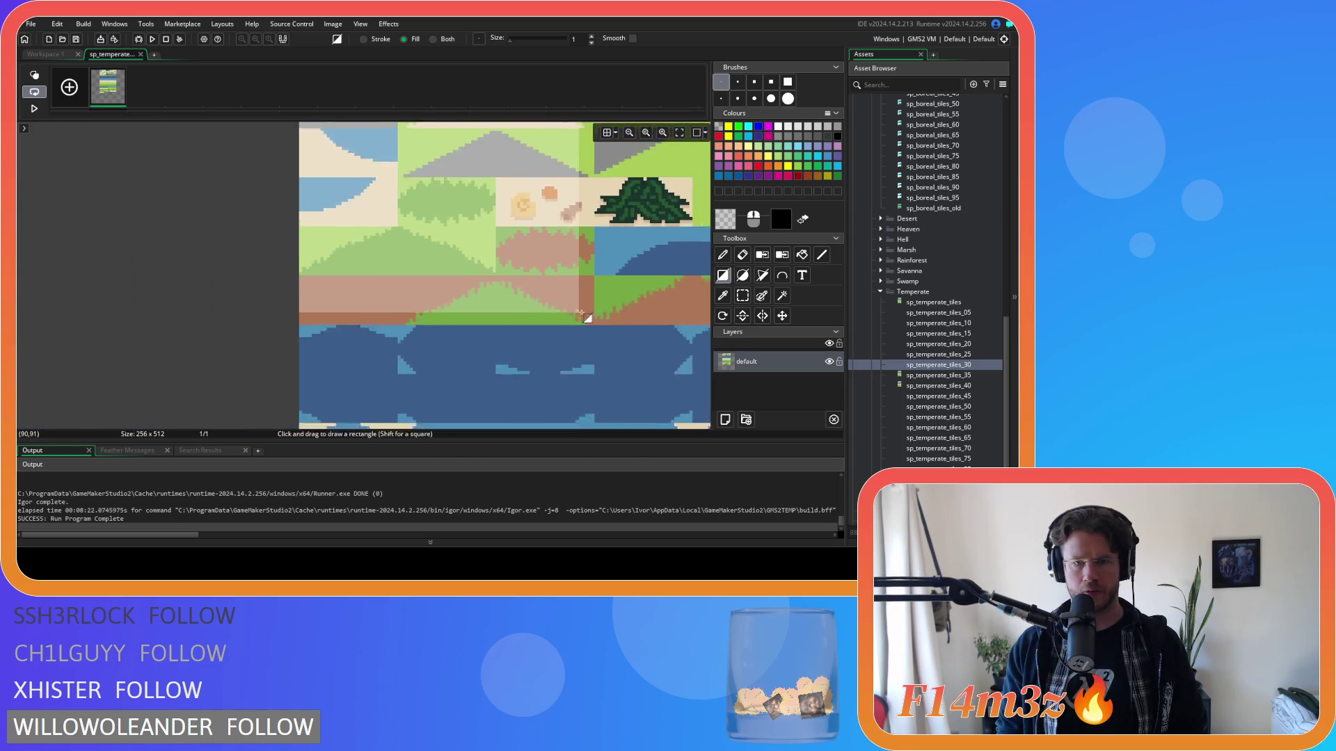
scroll(577, 313, "up", 3)
scroll(487, 278, "down", 3)
scroll(461, 243, "down", 5)
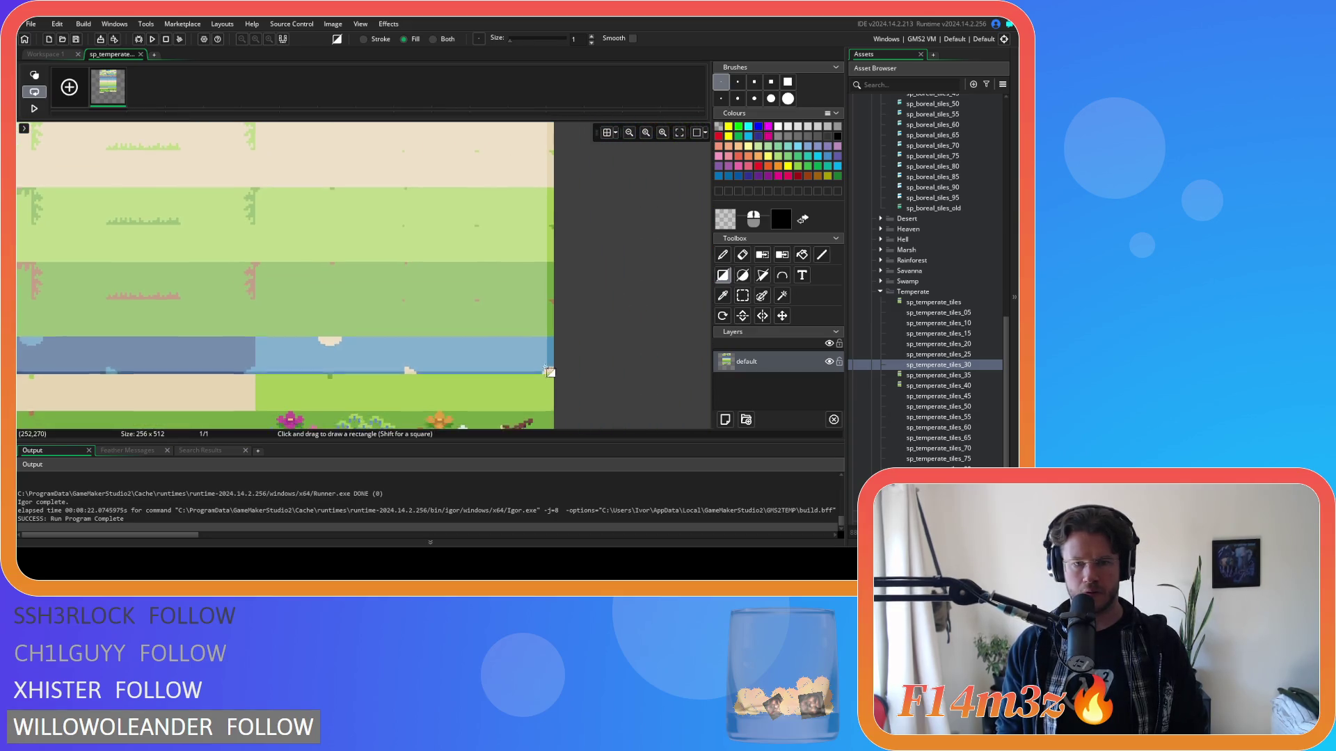
scroll(549, 325, "up", 3)
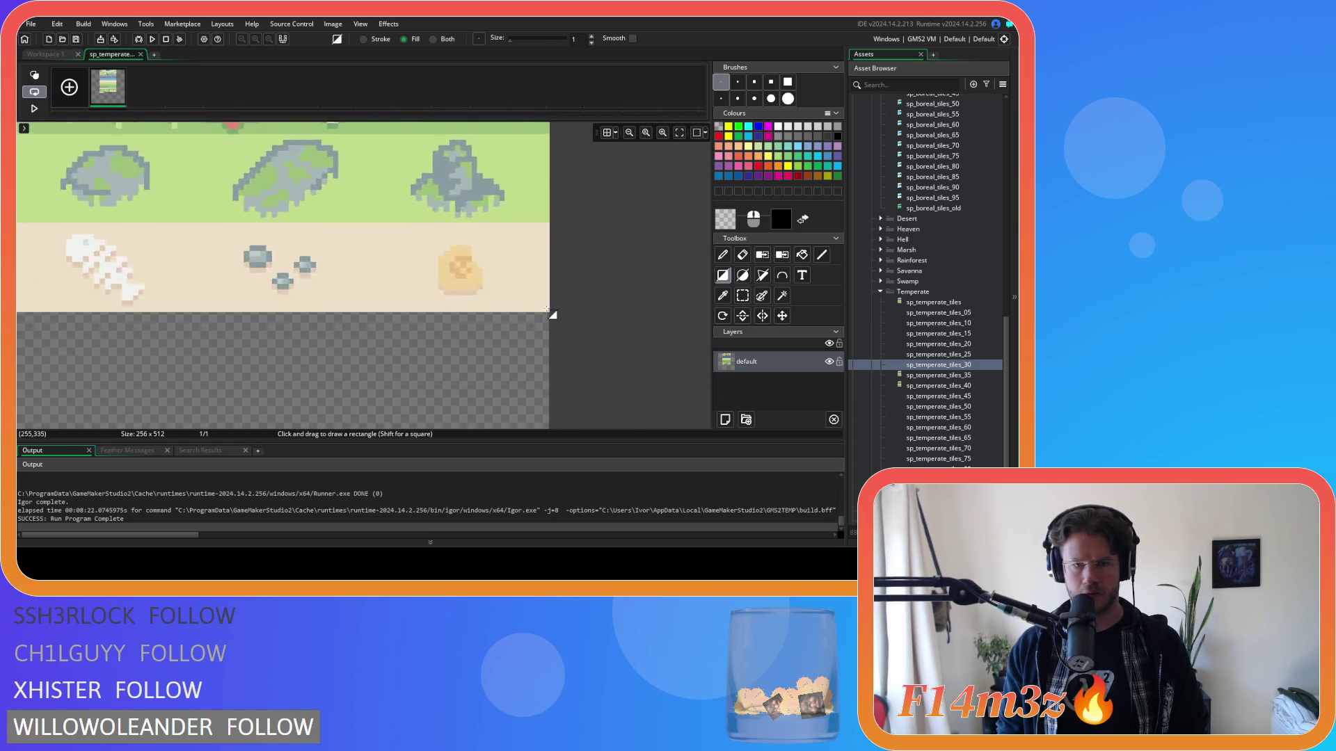
scroll(308, 346, "left", 5)
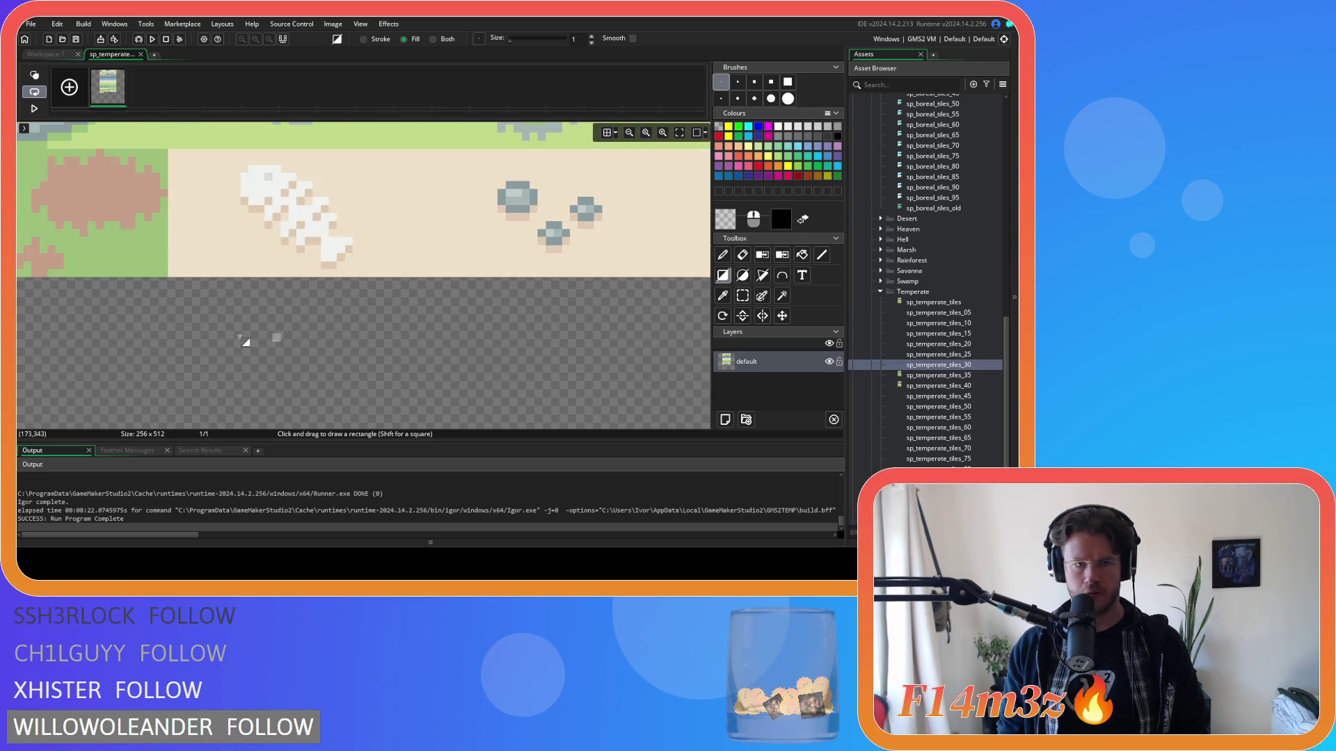
mouse_move(349, 353)
left_mouse_down()
mouse_move(653, 316)
mouse_move(249, 263)
mouse_move(110, 224)
left_mouse_up()
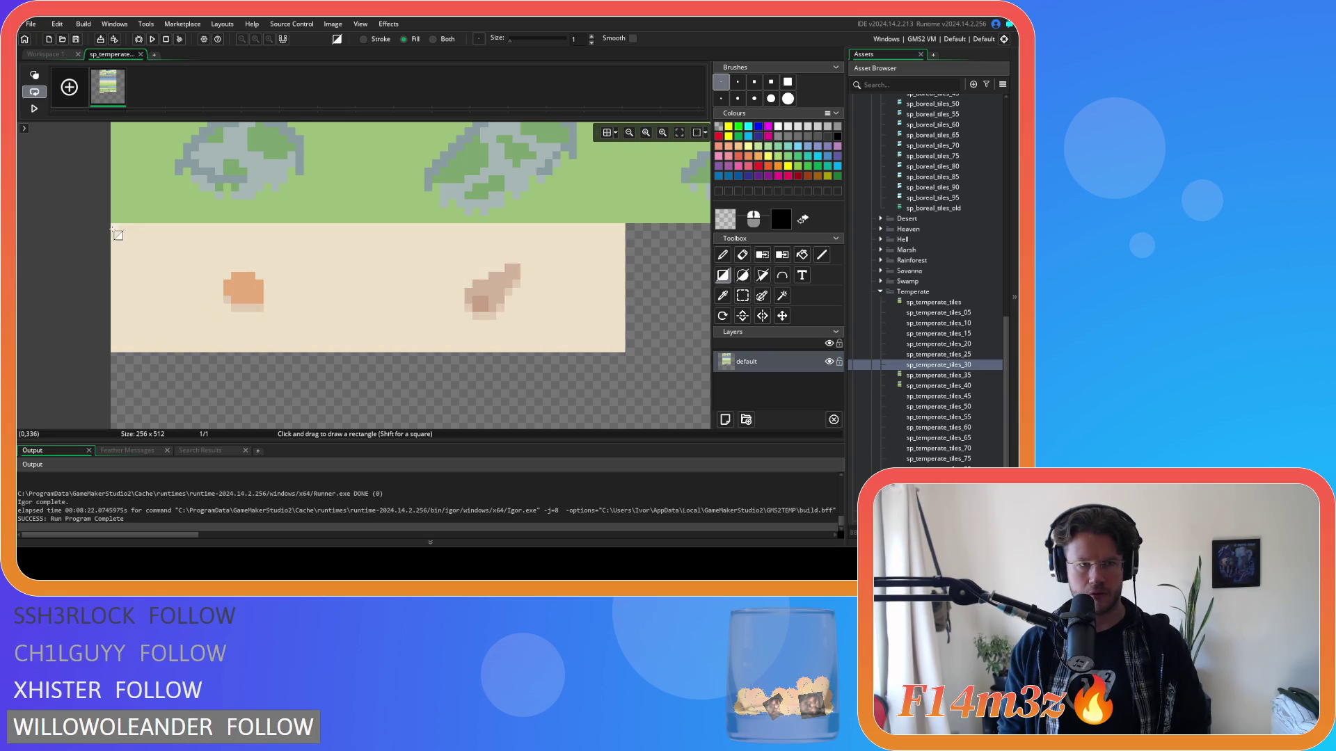
scroll(254, 352, "right", 3)
scroll(561, 310, "down", 3)
scroll(546, 274, "down", 4)
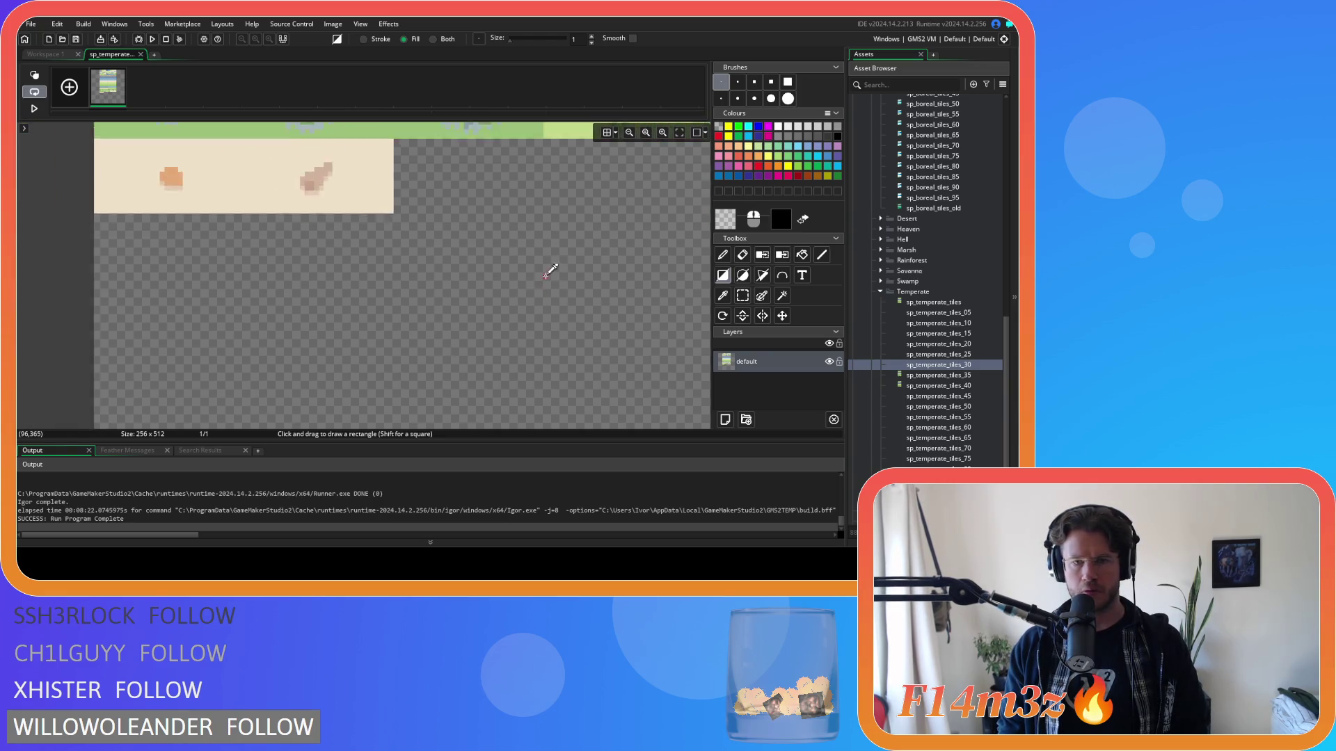
scroll(507, 323, "up", 3)
scroll(374, 281, "down", 3)
scroll(374, 281, "down", 2)
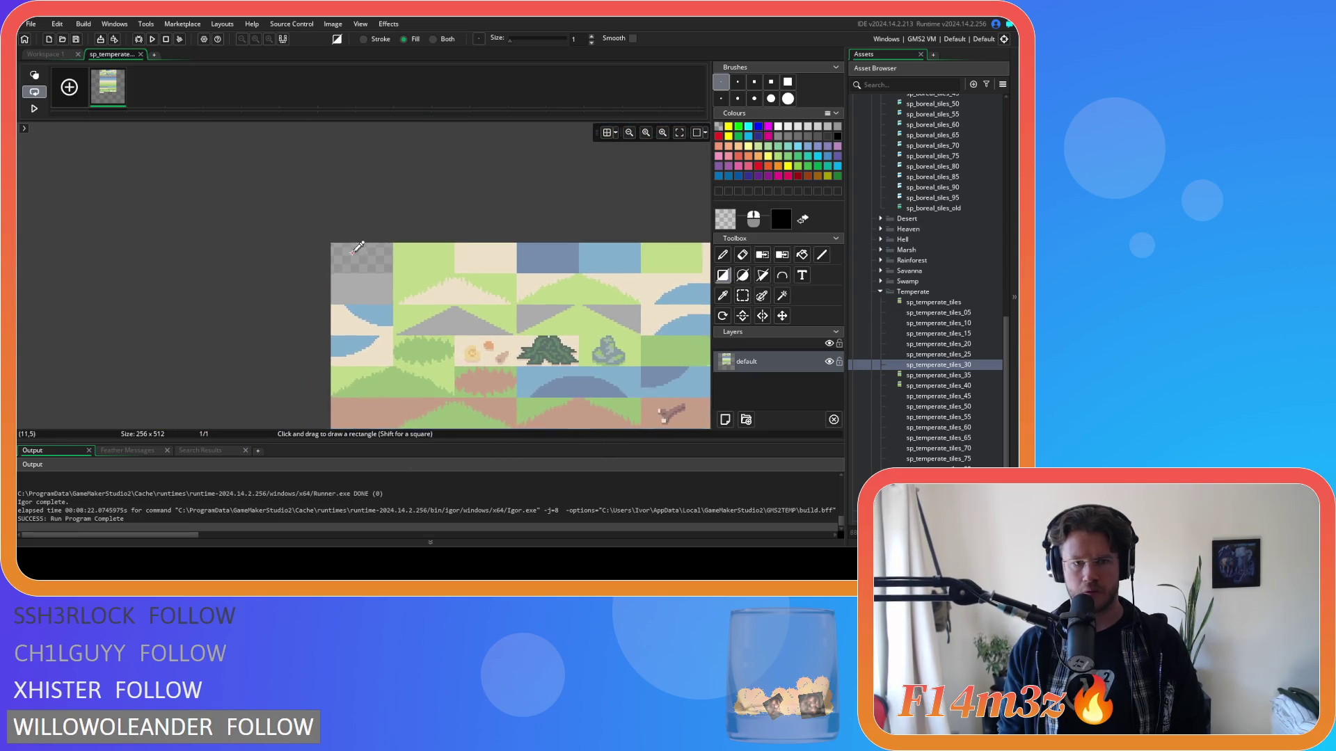
scroll(357, 250, "up", 5)
scroll(391, 263, "up", 1)
left_click(743, 296)
Step: Select and clear the empty area at the tileset's top-left
mouse_move(496, 338)
left_mouse_down()
mouse_move(477, 313)
mouse_move(241, 201)
mouse_move(259, 216)
mouse_move(203, 218)
mouse_move(512, 346)
left_mouse_up()
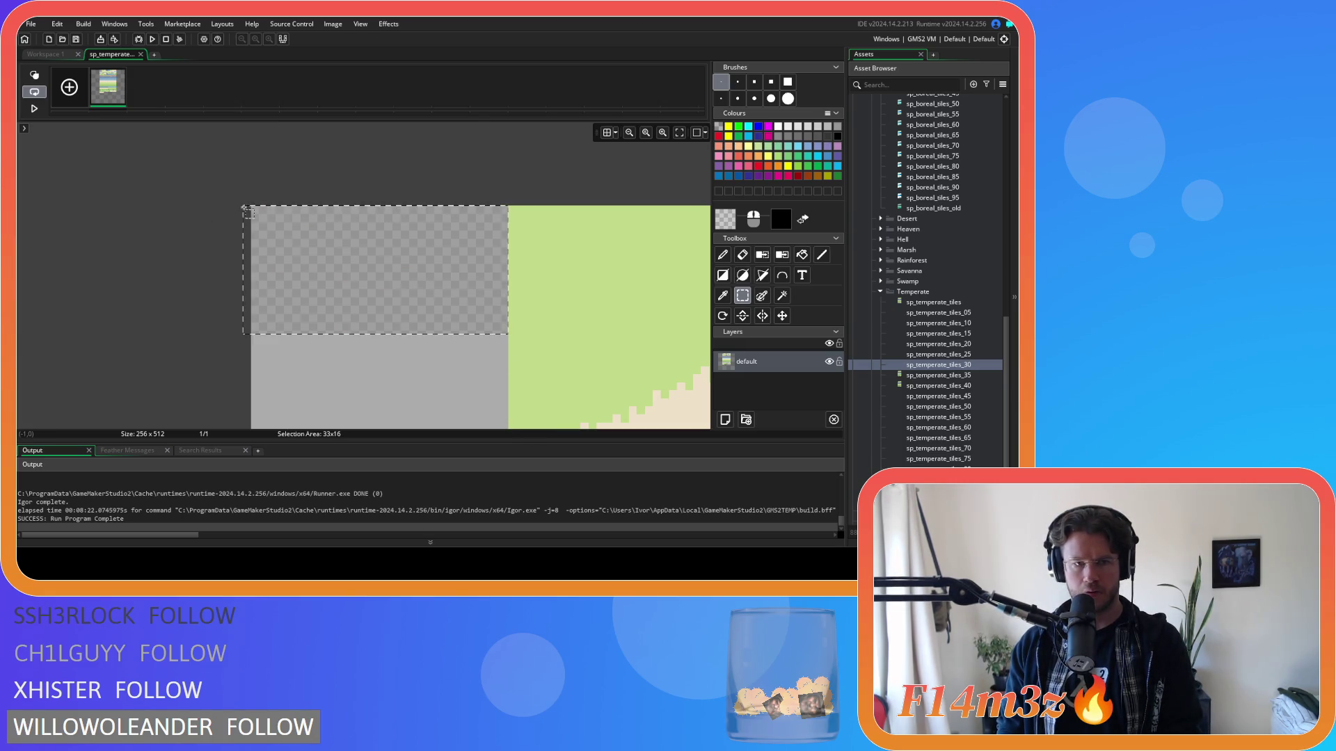
left_click(350, 234)
scroll(510, 289, "right", 5)
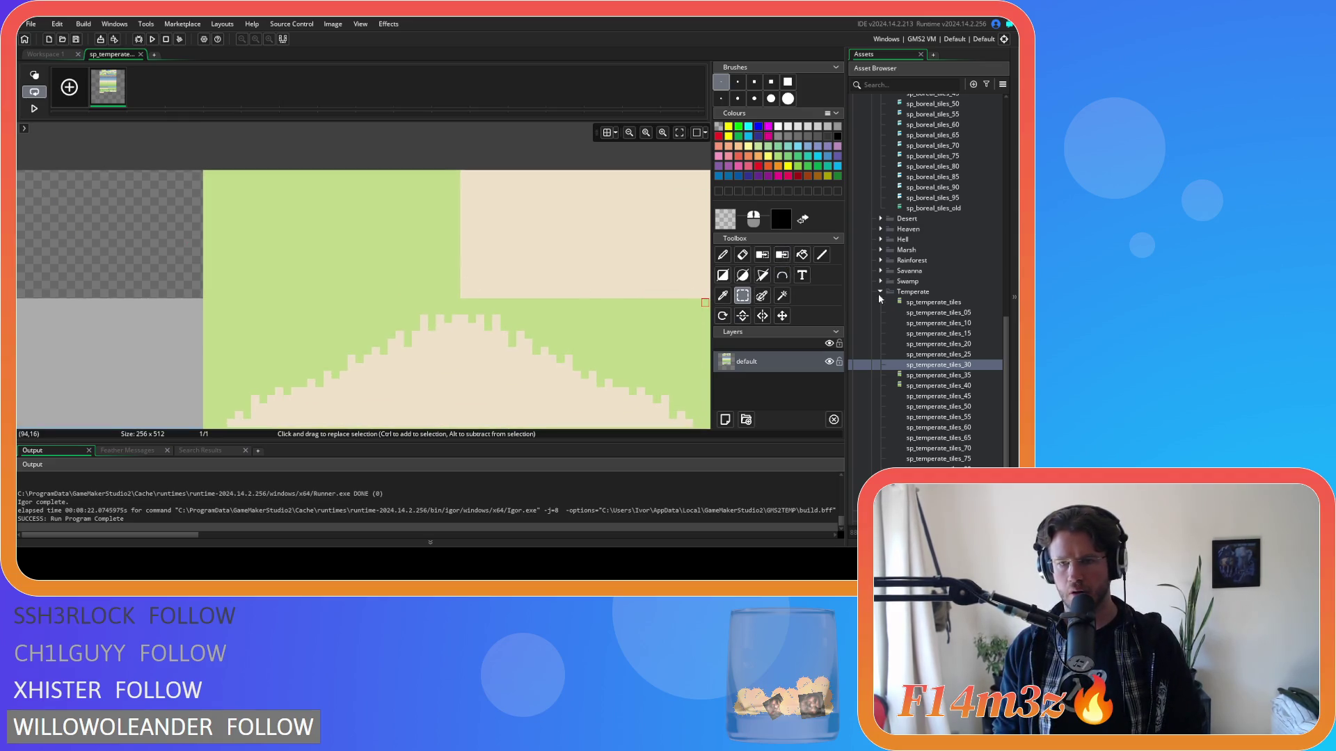
Step: Fill the top tile, semicircle, small patch and water bands with the saved dark blue
left_click(734, 222)
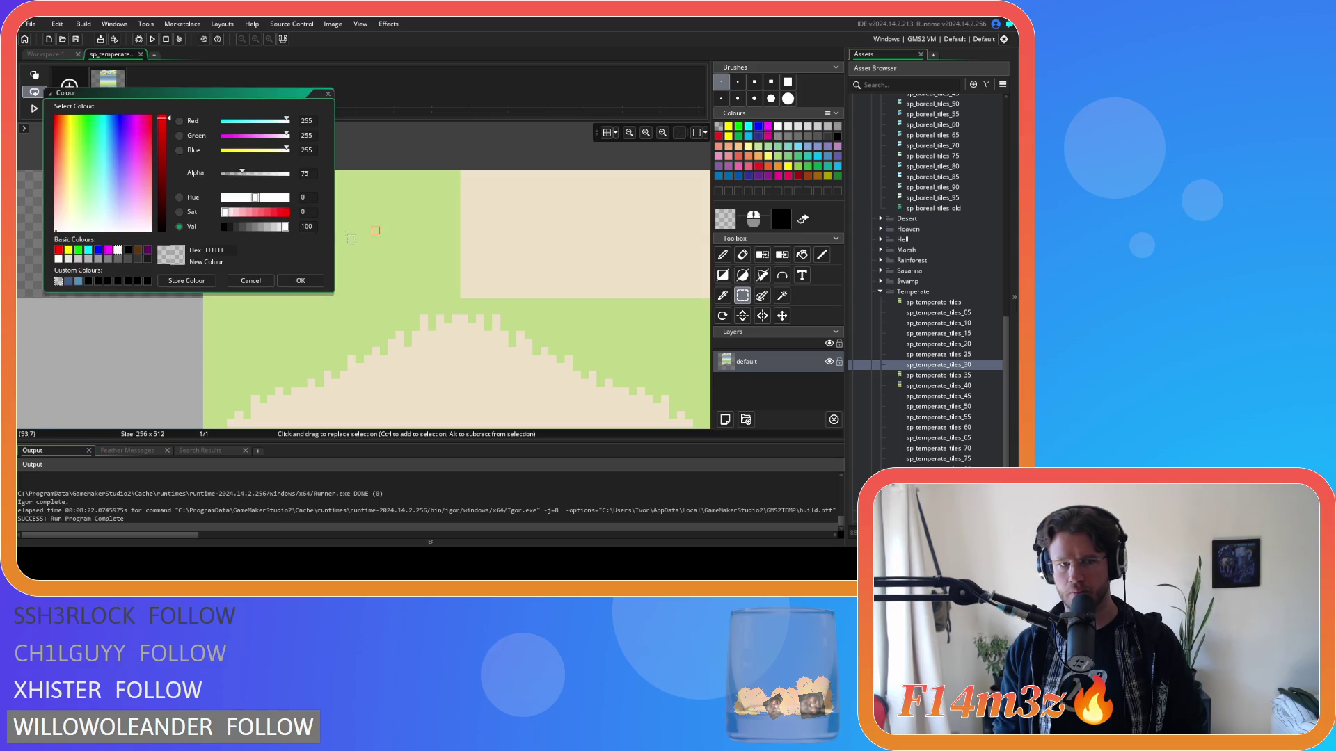
left_click(69, 282)
left_click(301, 280)
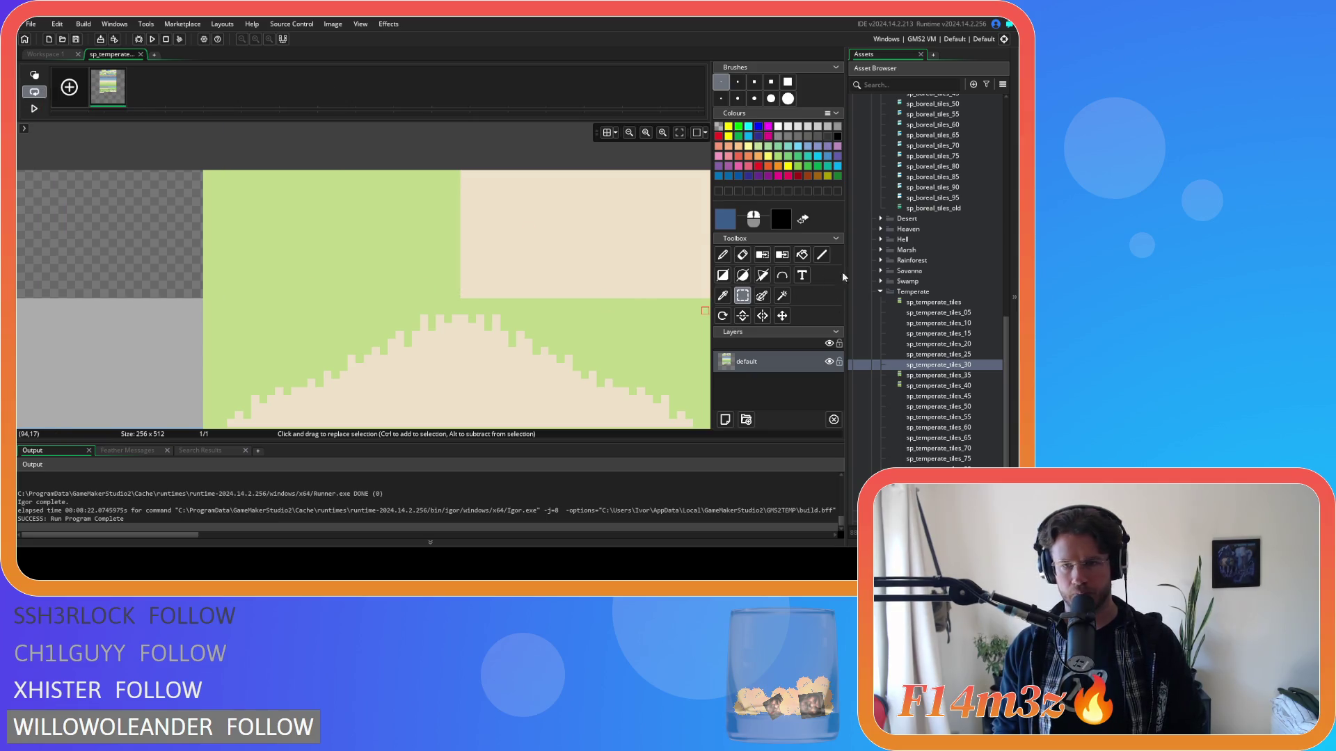
left_click(801, 255)
scroll(470, 258, "down", 4)
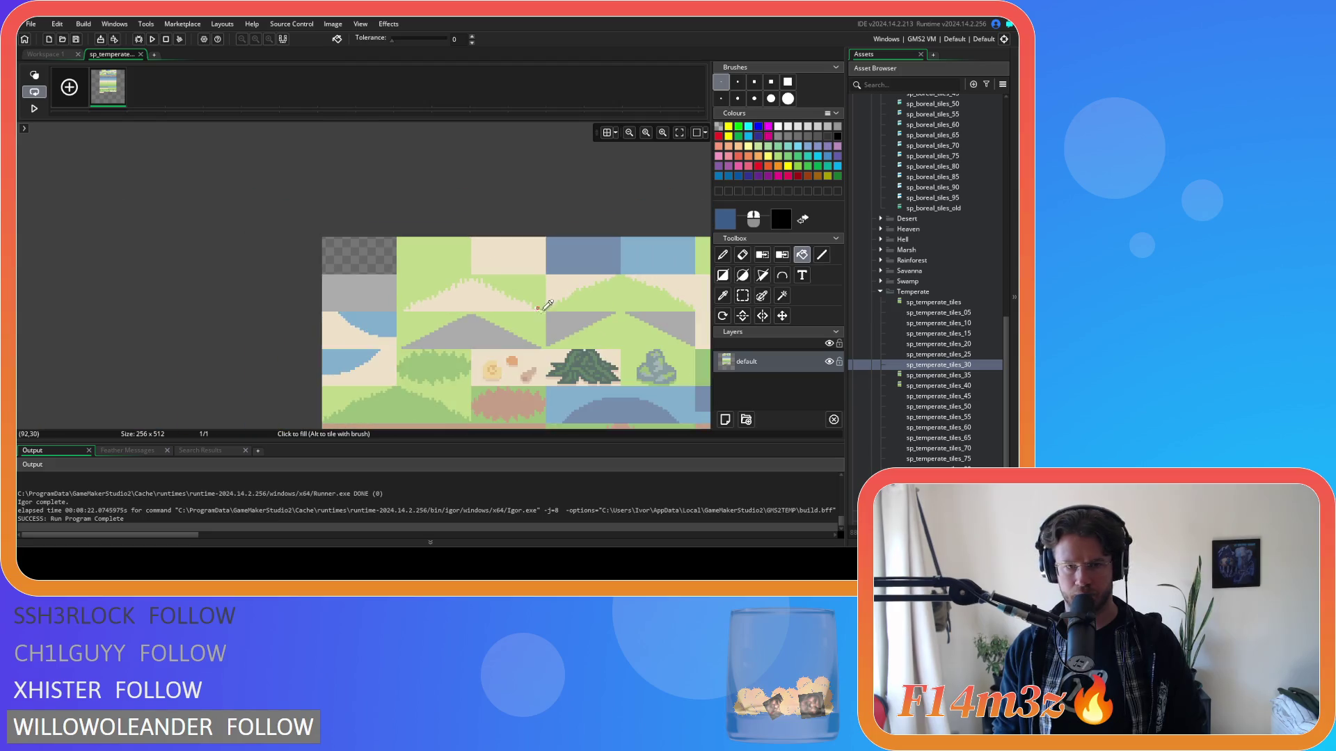
scroll(469, 237, "down", 4)
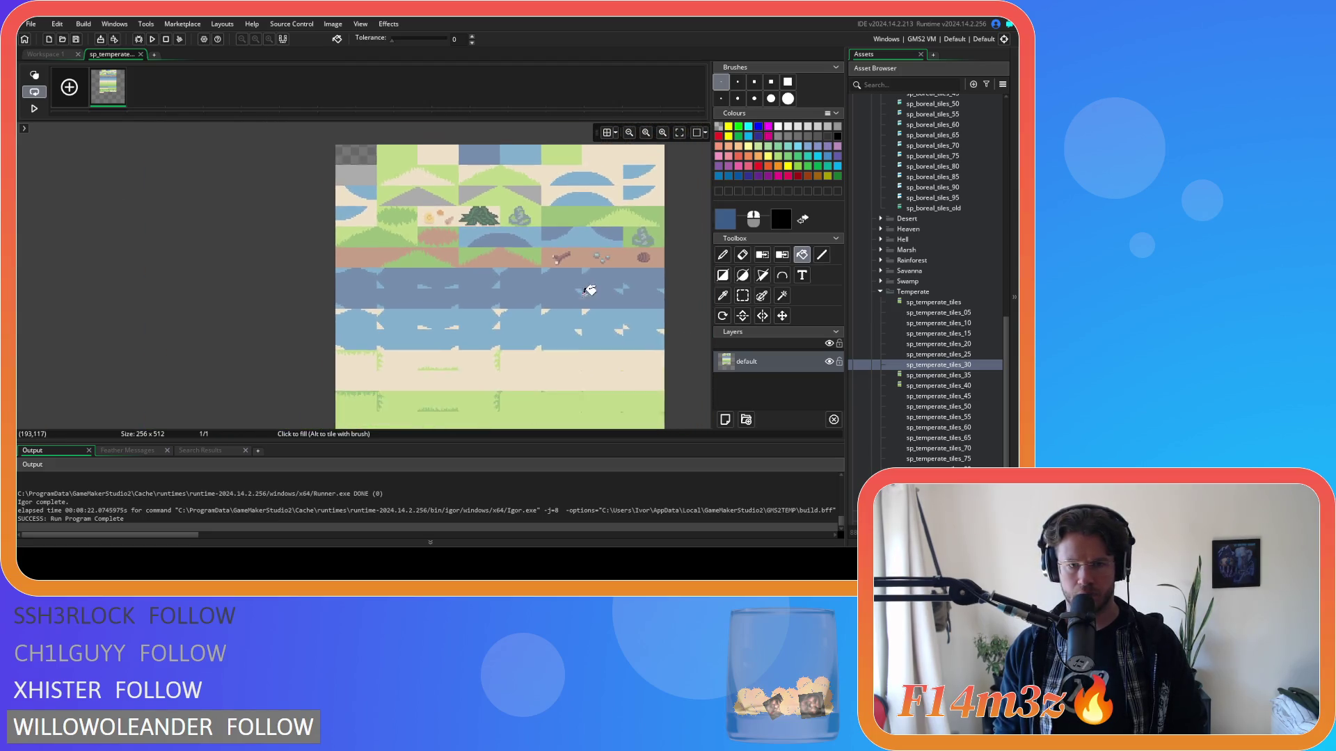
scroll(485, 229, "down", 2)
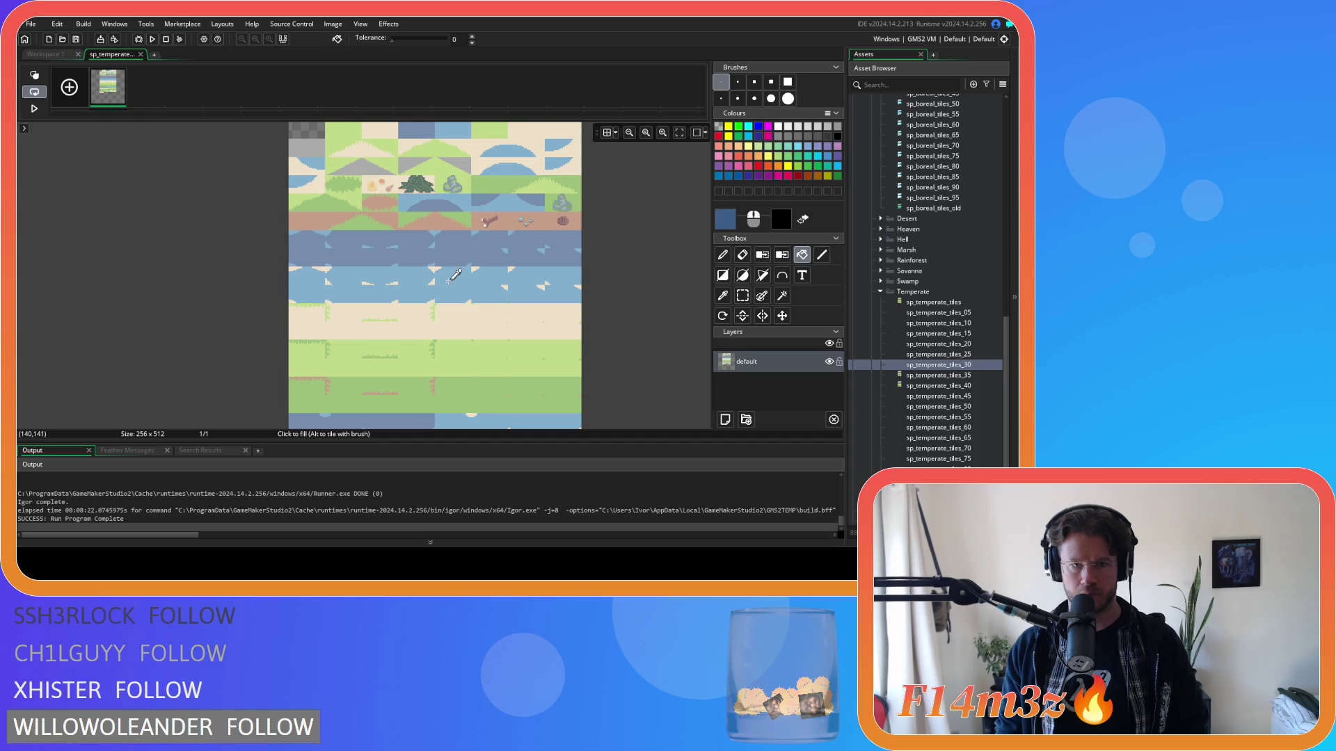
scroll(449, 284, "down", 2)
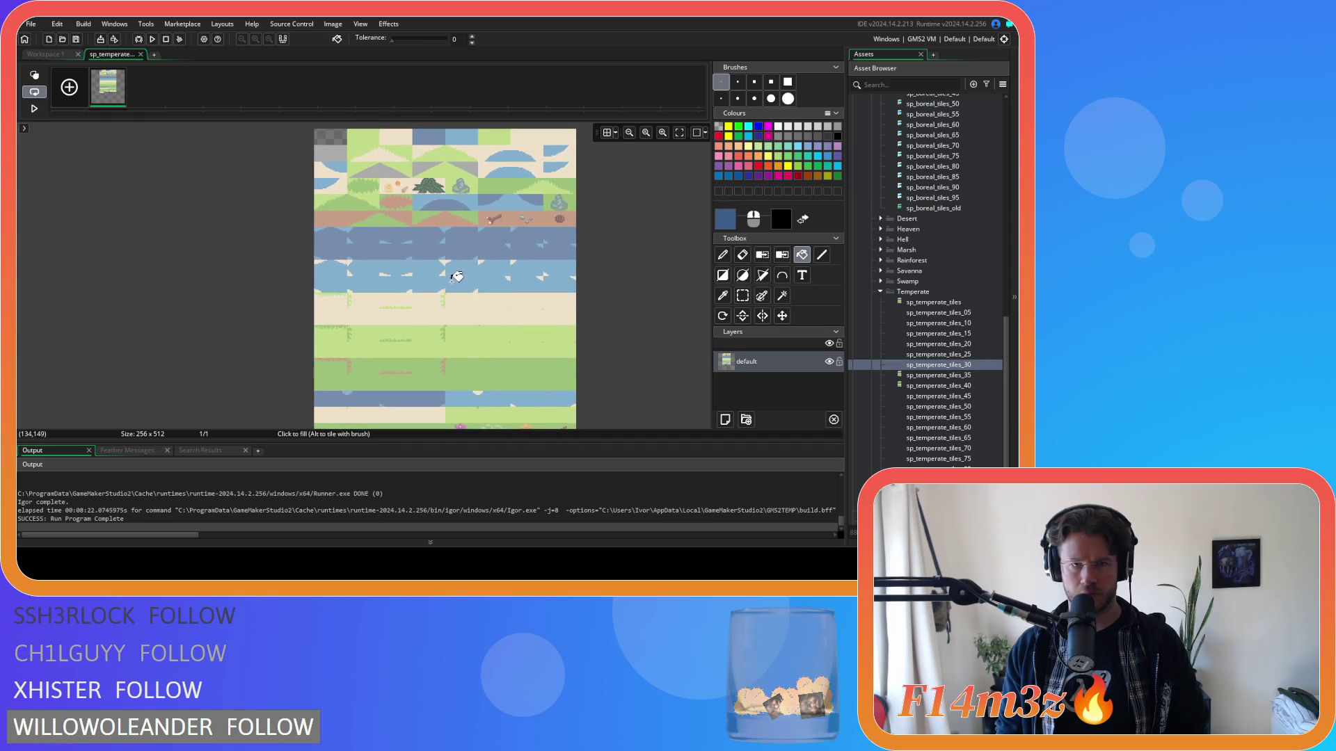
left_click(433, 139)
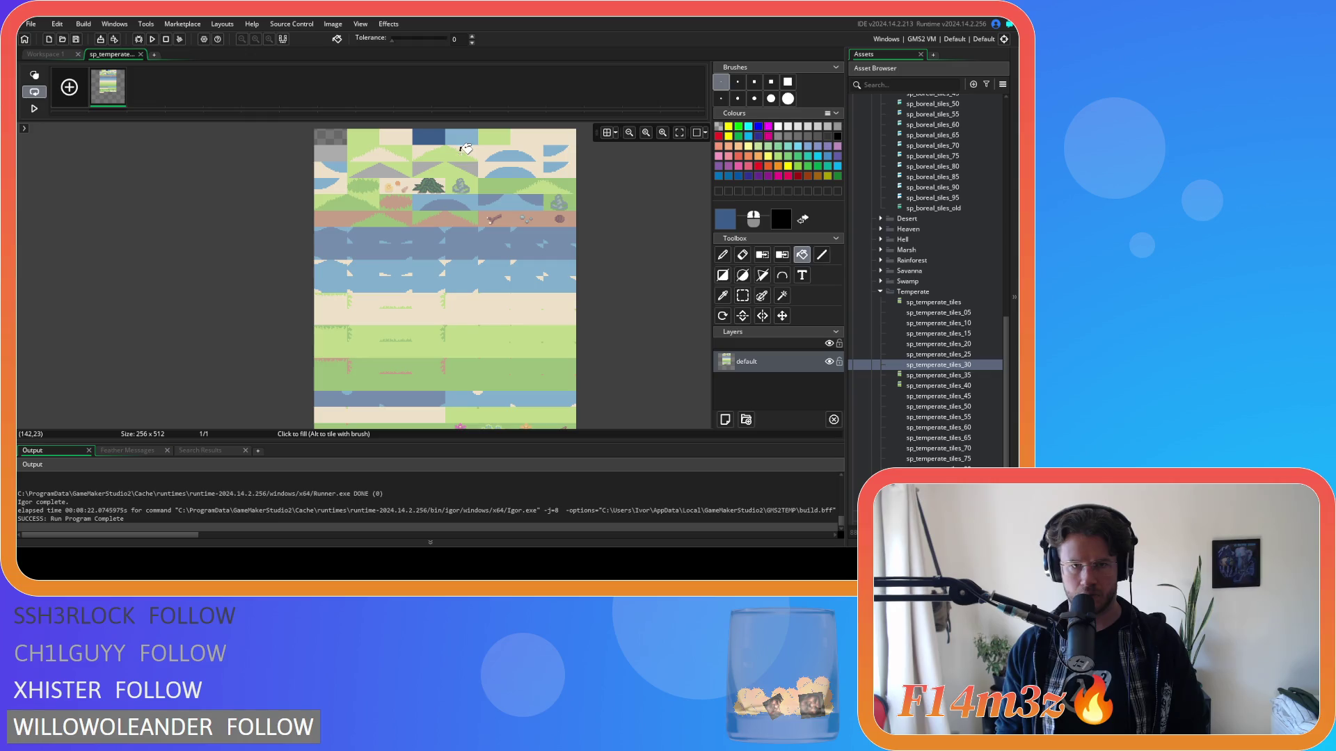
left_click(465, 202)
left_click(539, 200)
left_click(428, 238)
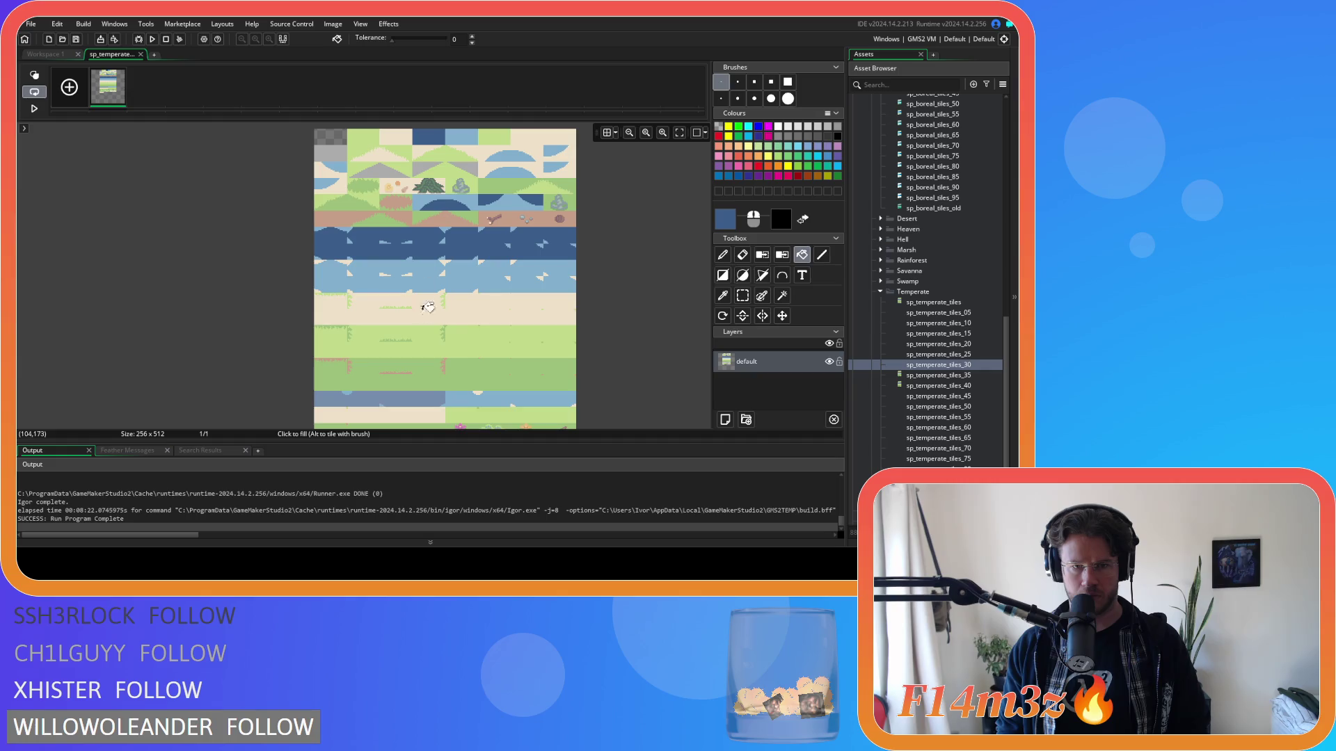
left_click(422, 399)
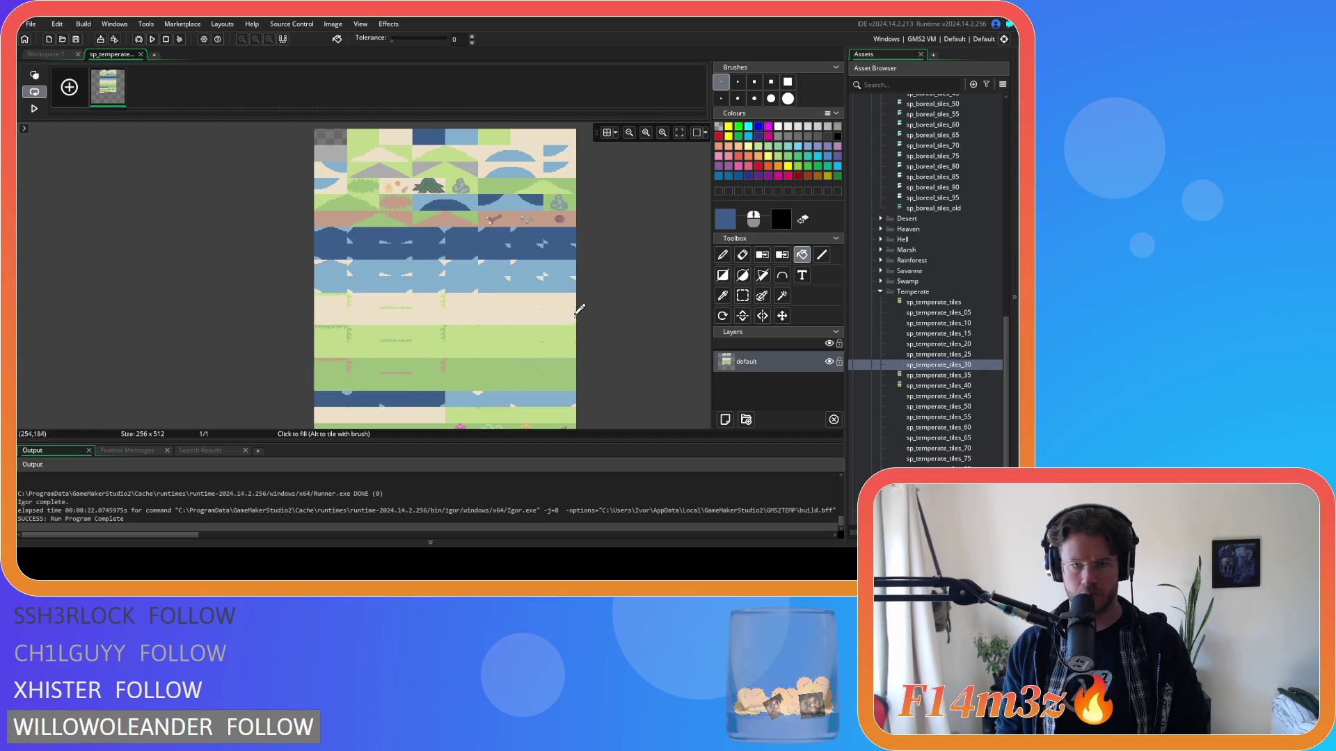
Step: Recolour the top-row tile, both water semicircles and the adjacent band light blue
left_click(725, 219)
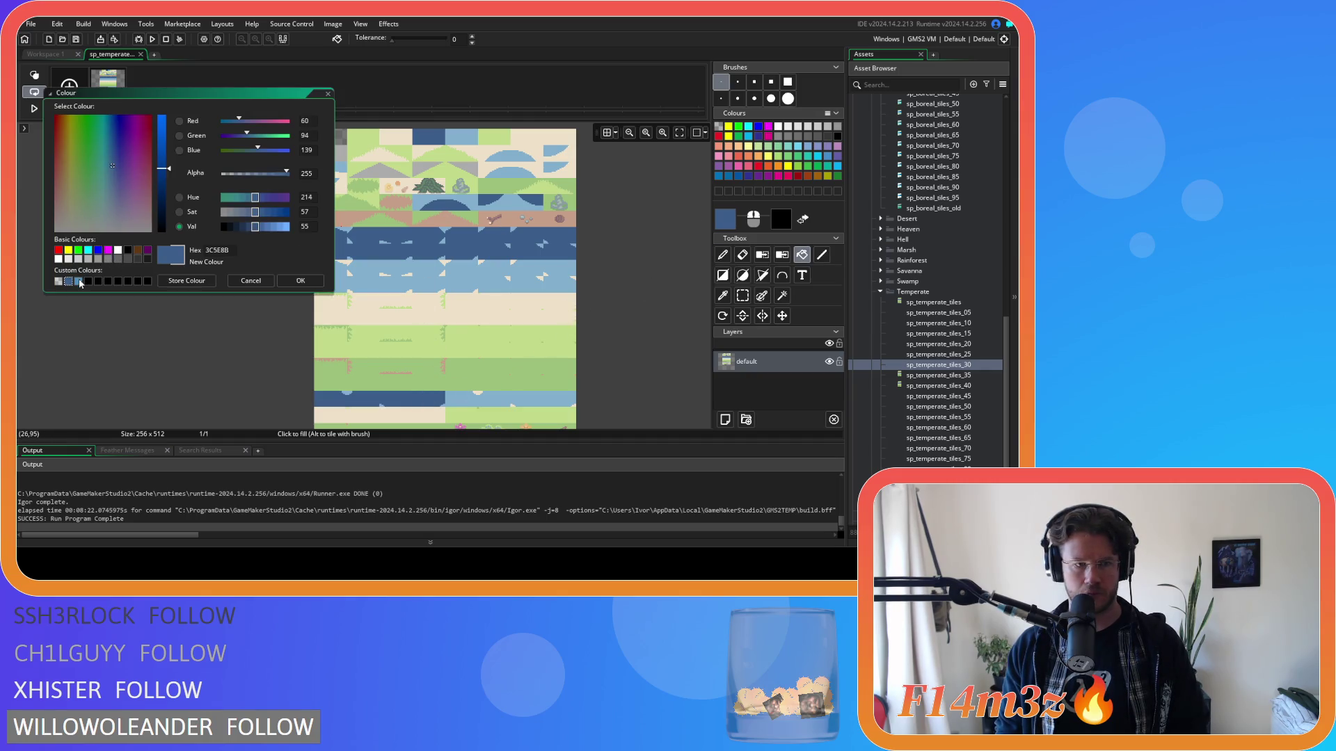
left_click(78, 281)
left_click(300, 281)
left_click(459, 137)
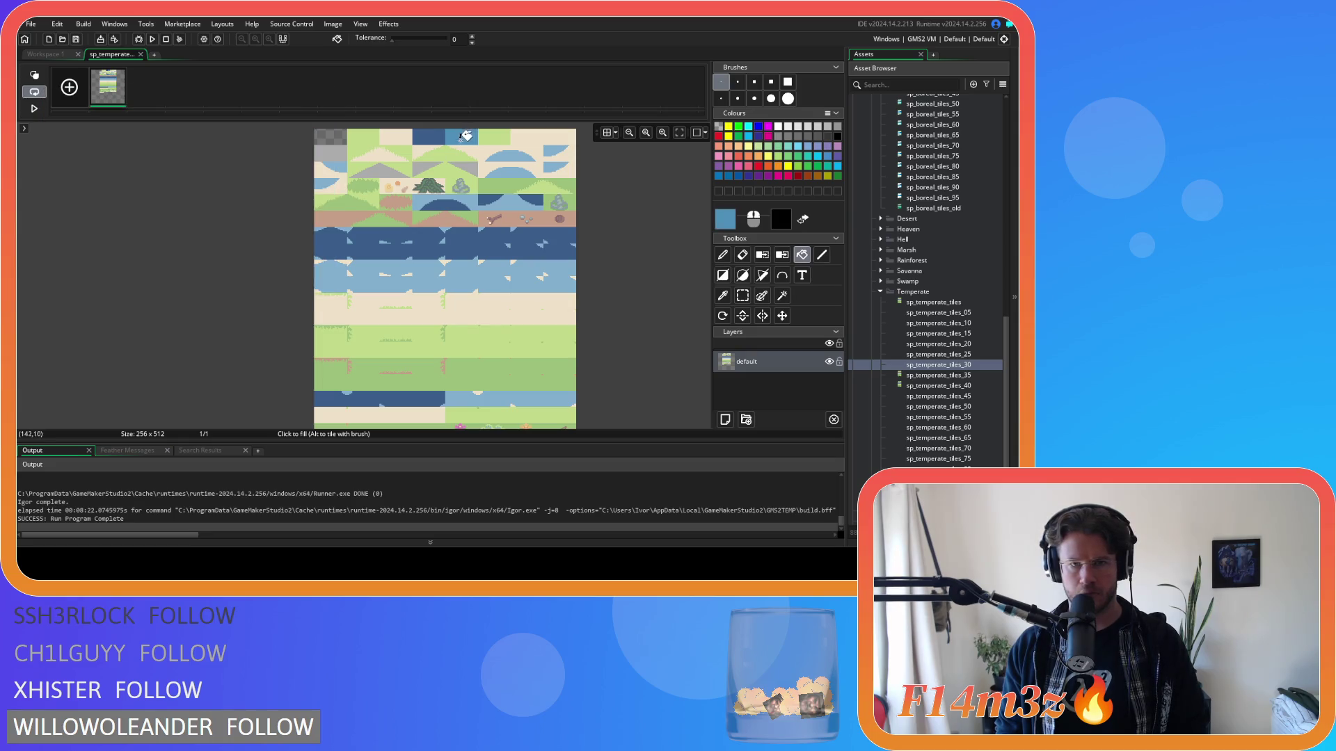
left_click(507, 154)
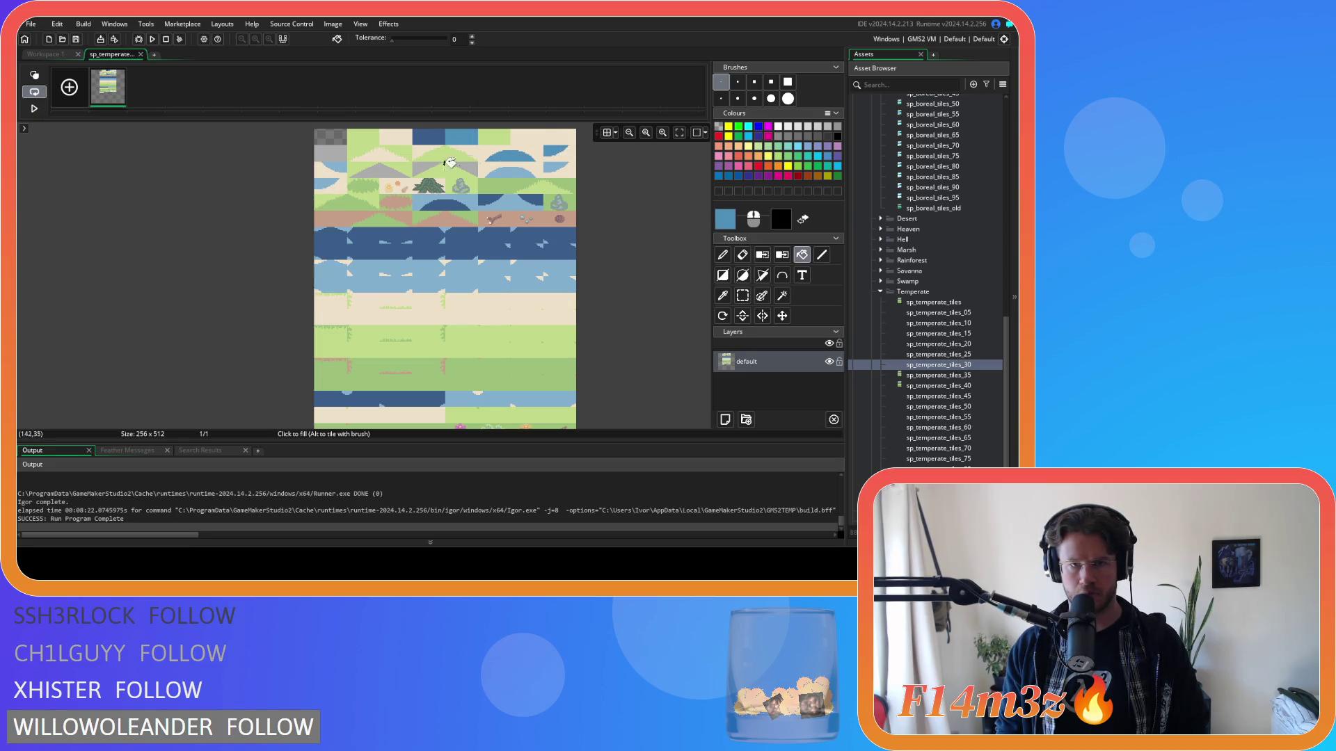
left_click(505, 167)
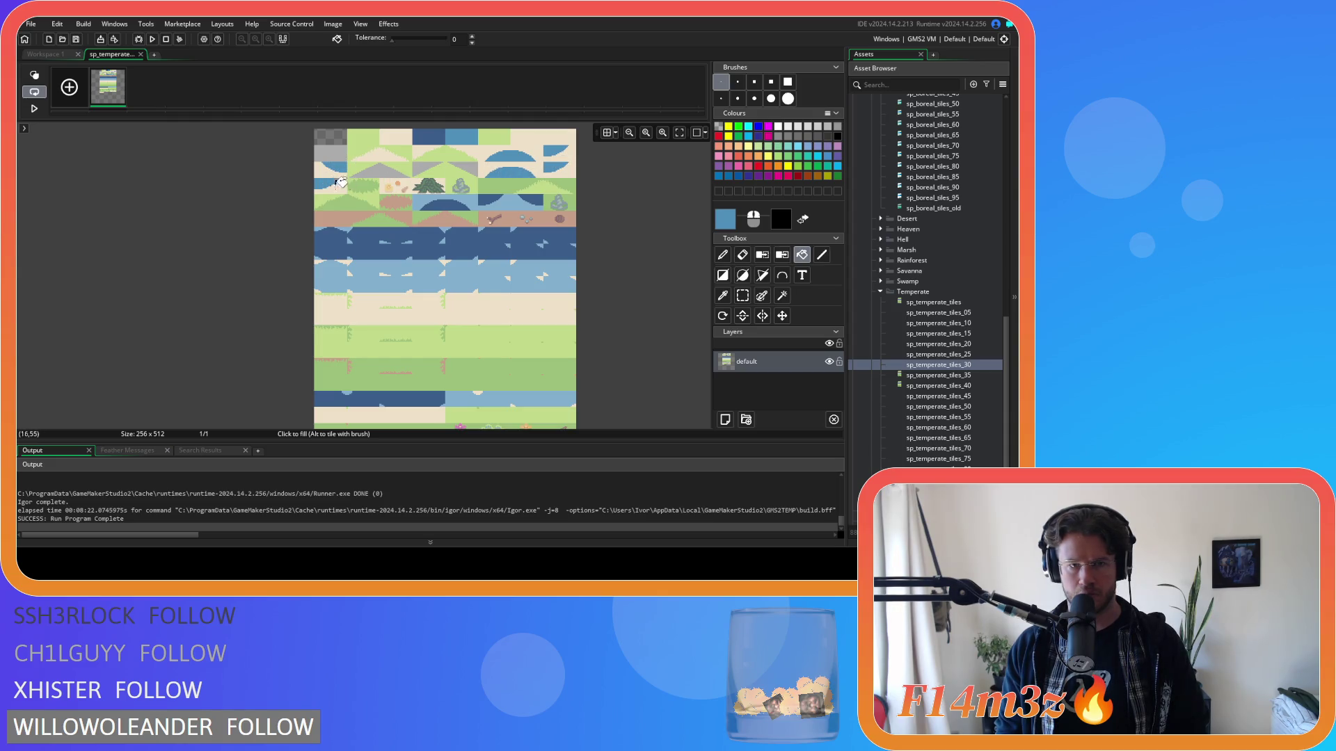
left_click(424, 197)
Step: Fill the remaining lower water rows light blue, then close the editor and sprite window
scroll(483, 230, "up", 4)
scroll(483, 230, "up", 1)
scroll(486, 229, "down", 1)
scroll(480, 208, "right", 1)
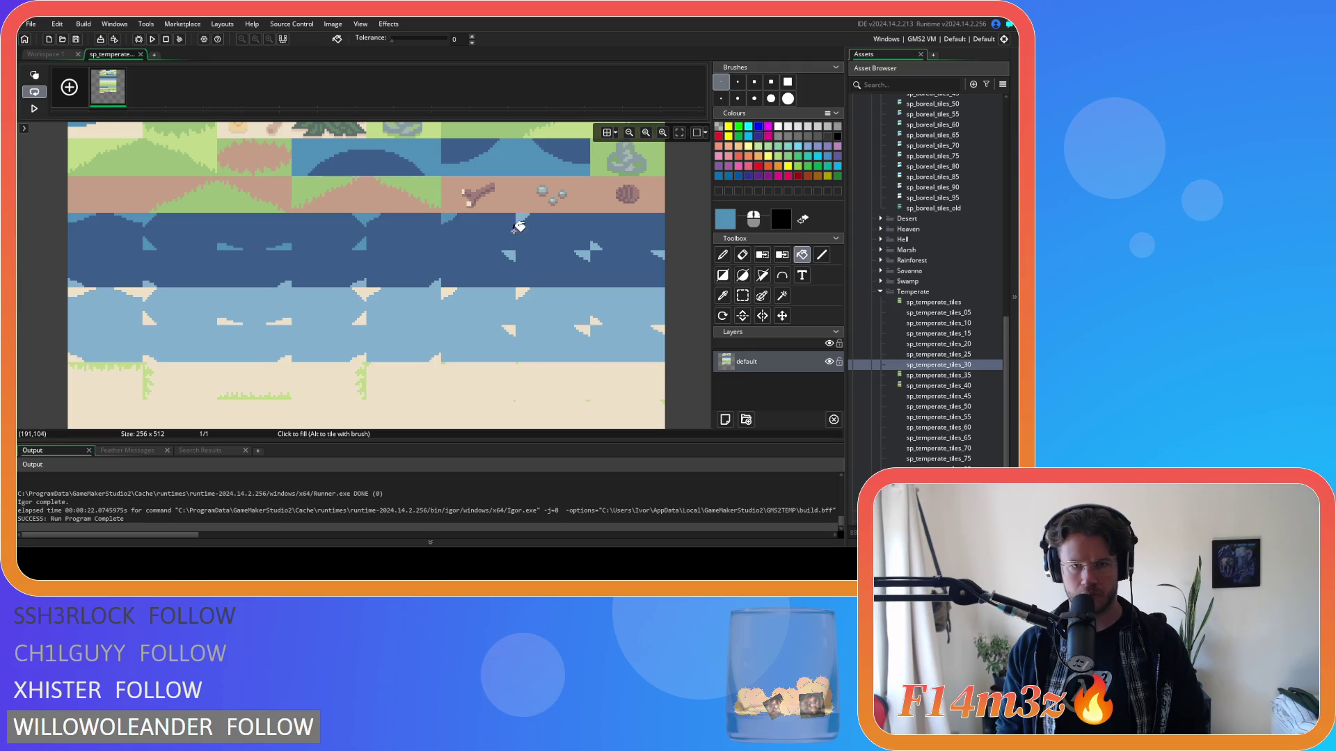
scroll(535, 226, "right", 3)
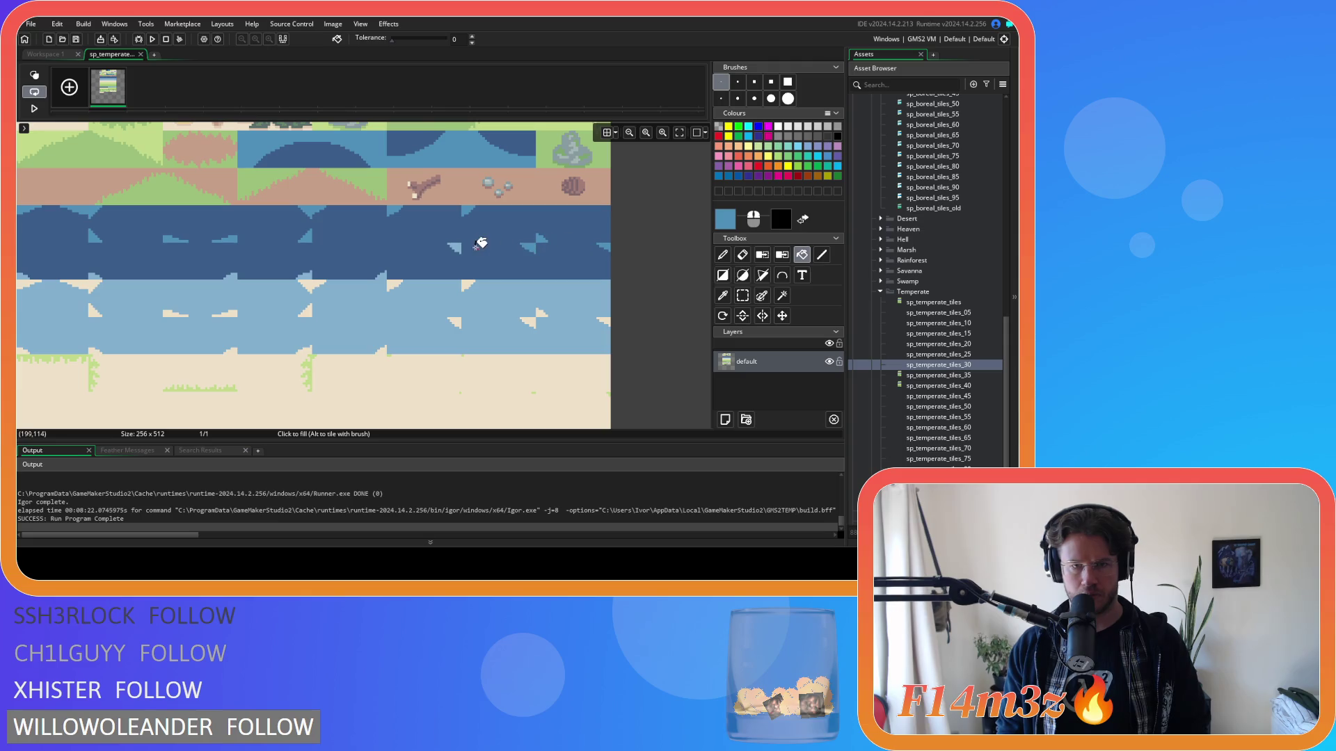
left_click(383, 278)
scroll(292, 259, "left", 3)
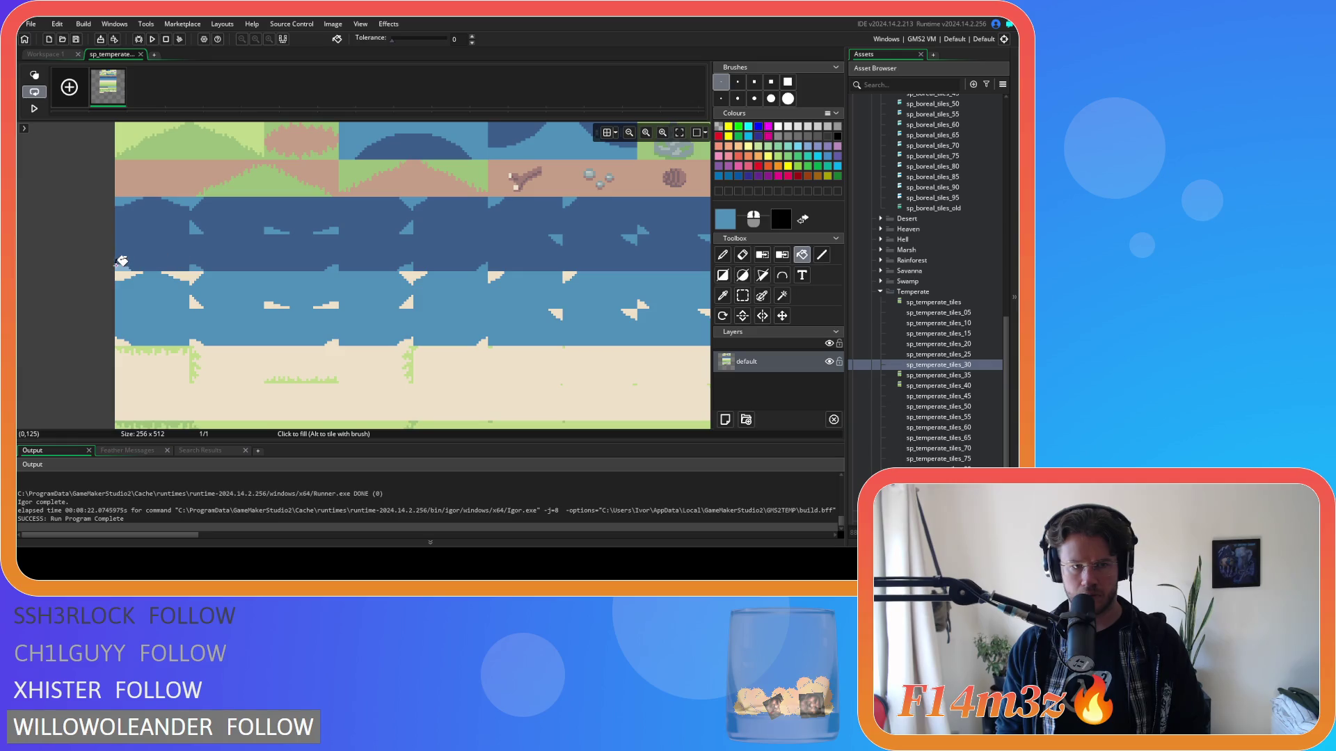
scroll(416, 363, "down", 2)
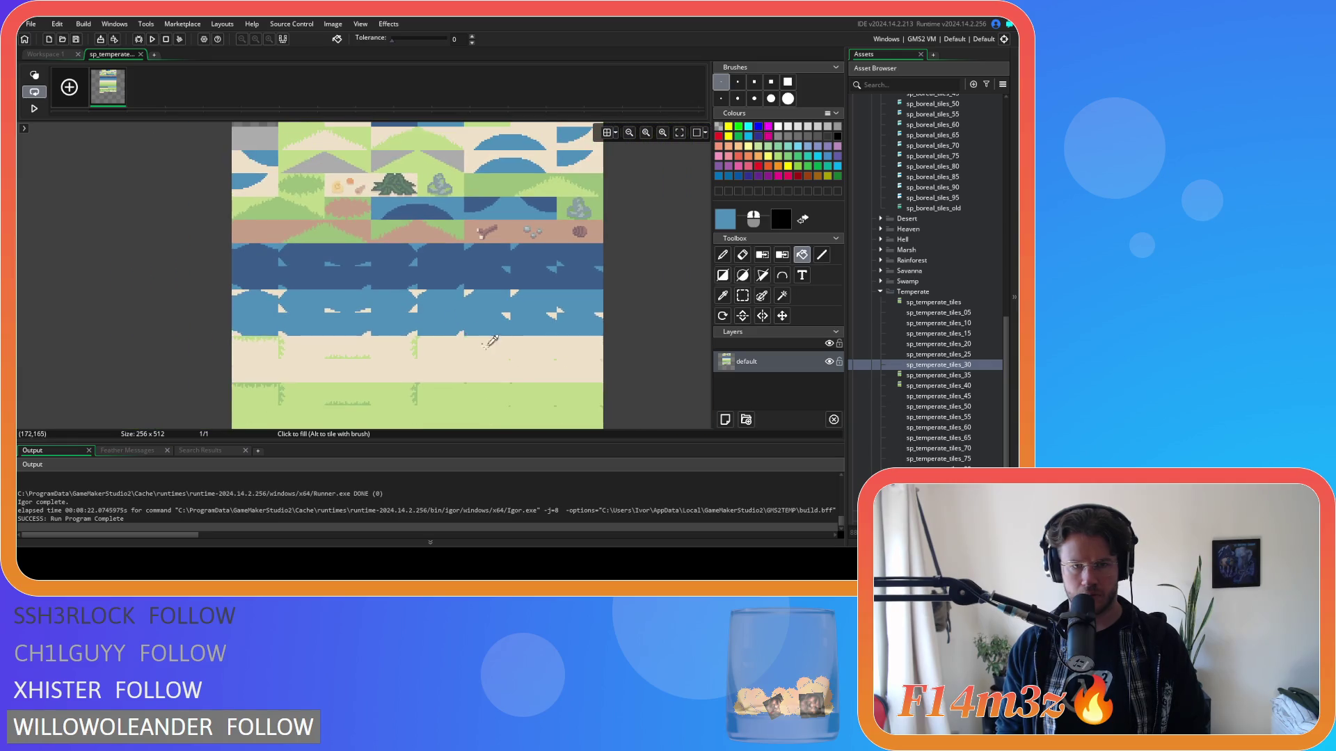
scroll(415, 363, "down", 3)
left_click(415, 364)
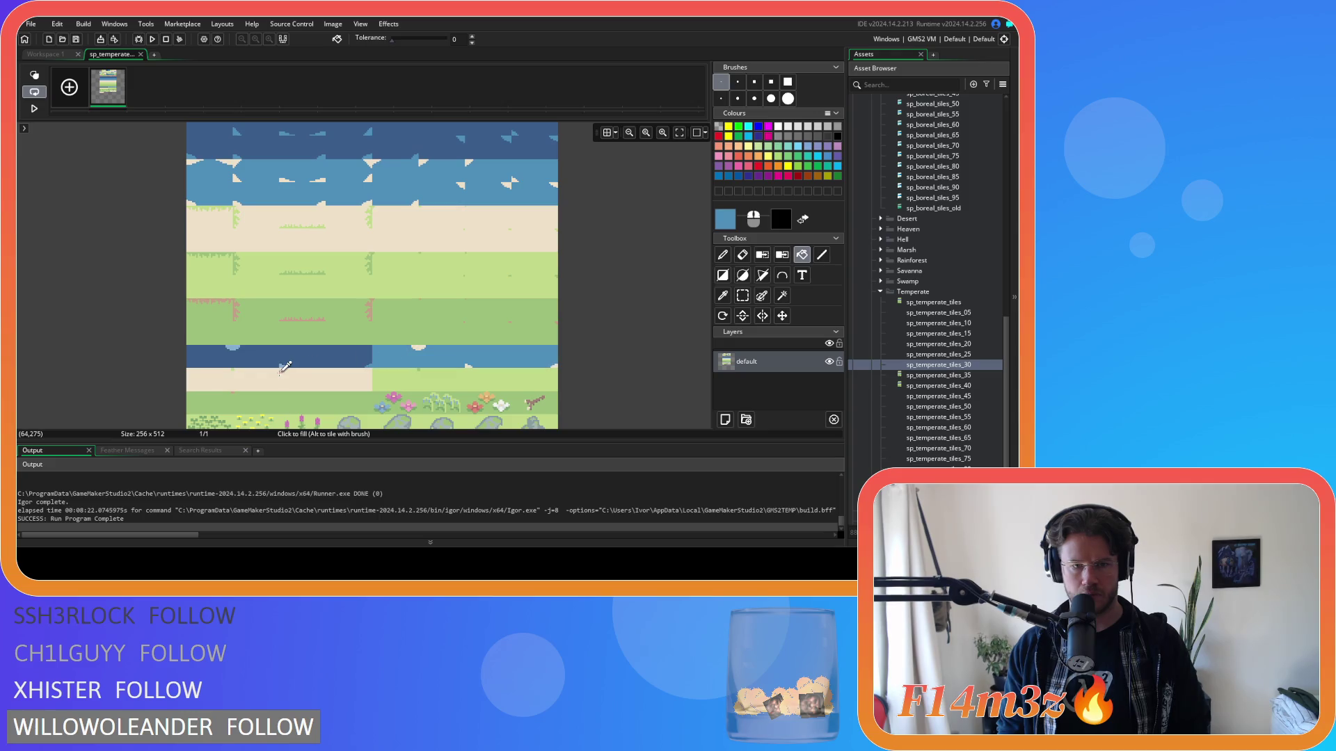
scroll(278, 354, "up", 2)
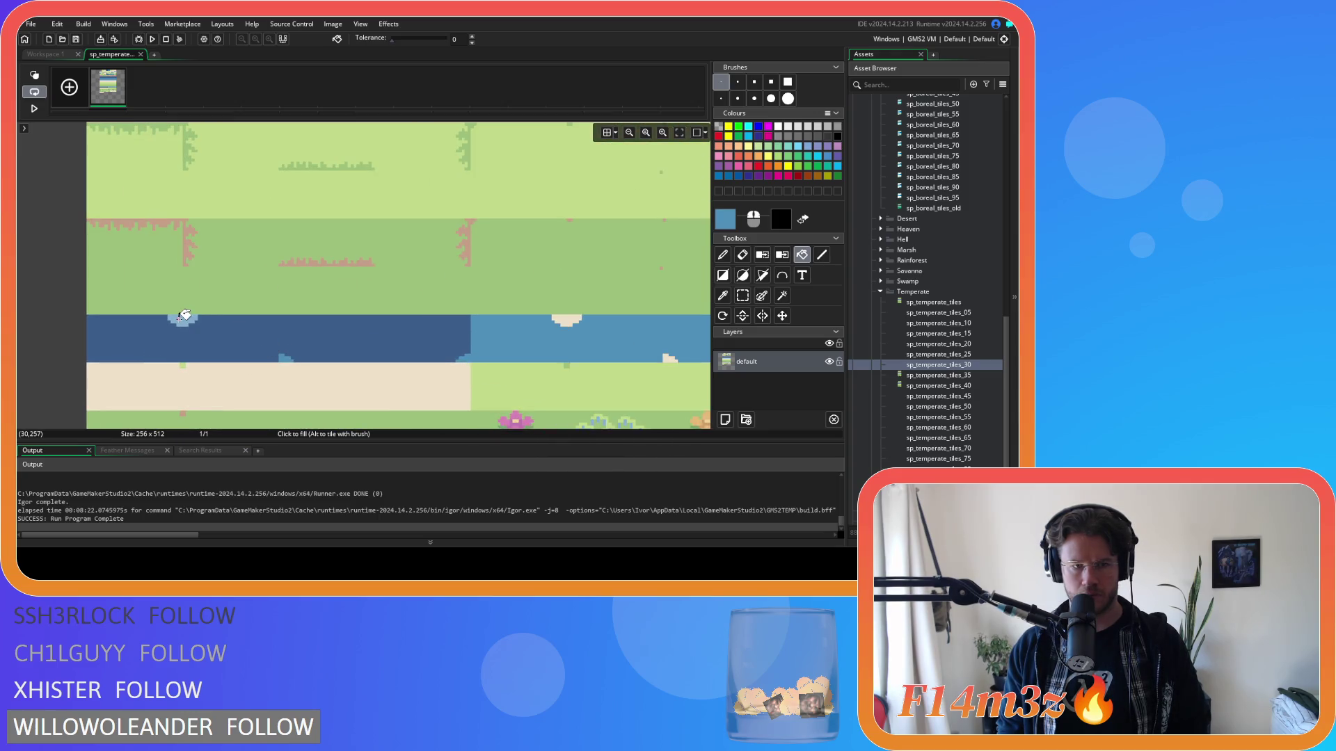
scroll(379, 310, "down", 3)
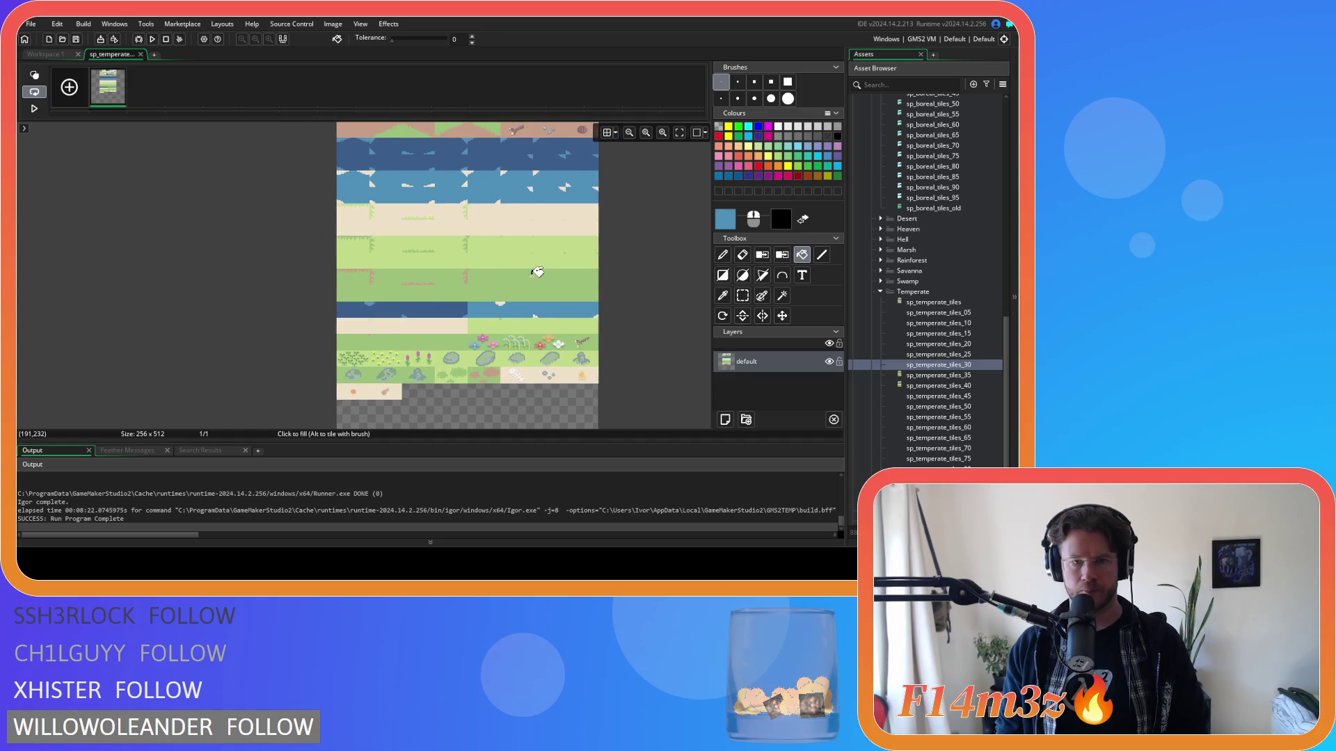
scroll(538, 271, "down", 2)
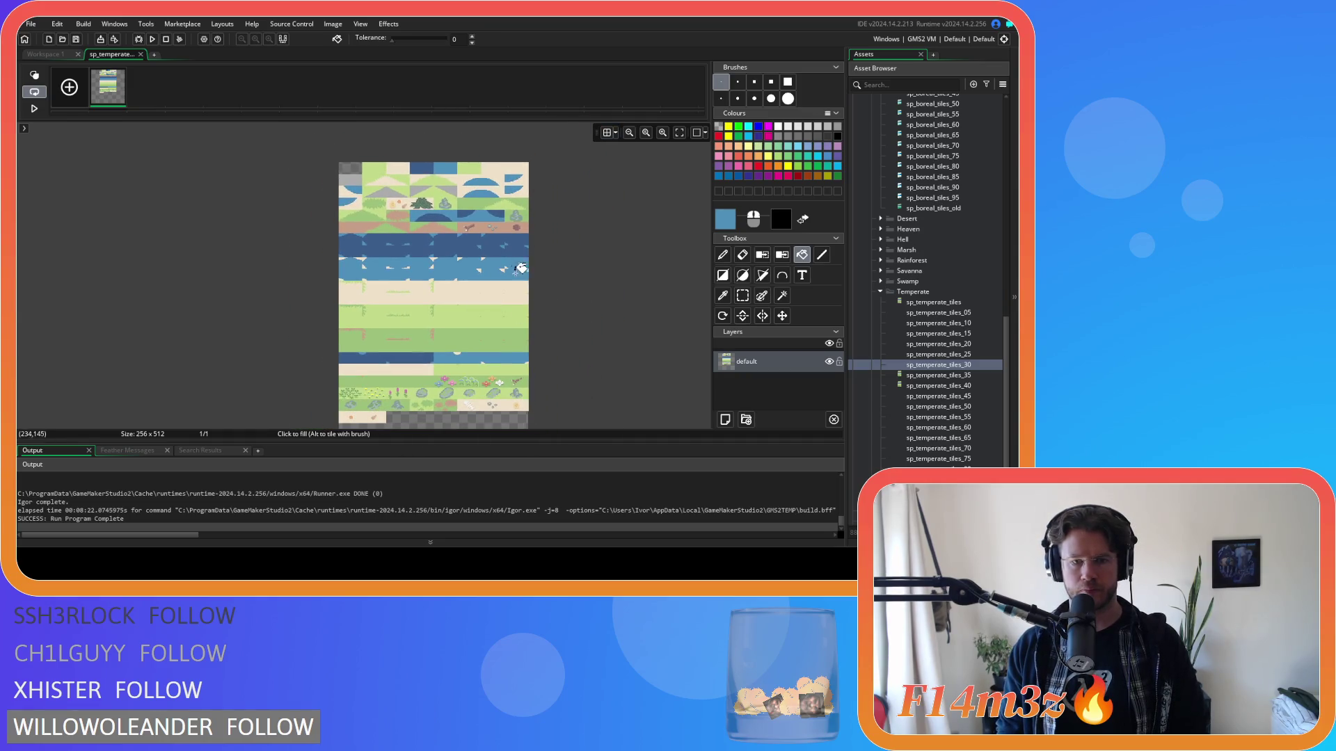
left_click(141, 55)
left_click(573, 95)
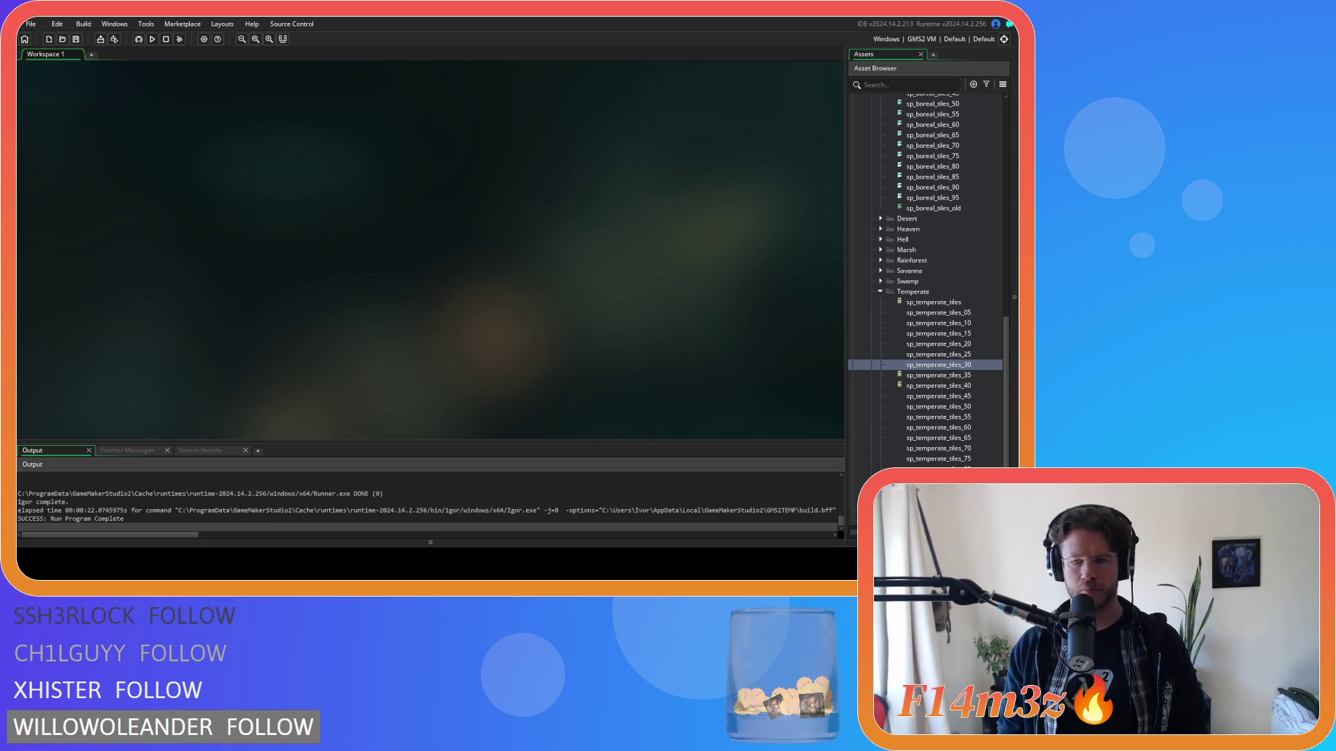
Step: Open the sp_temperate_tiles_35 sprite's image for editing, briefly comparing with sp_temperate_tiles_30
left_click(964, 376)
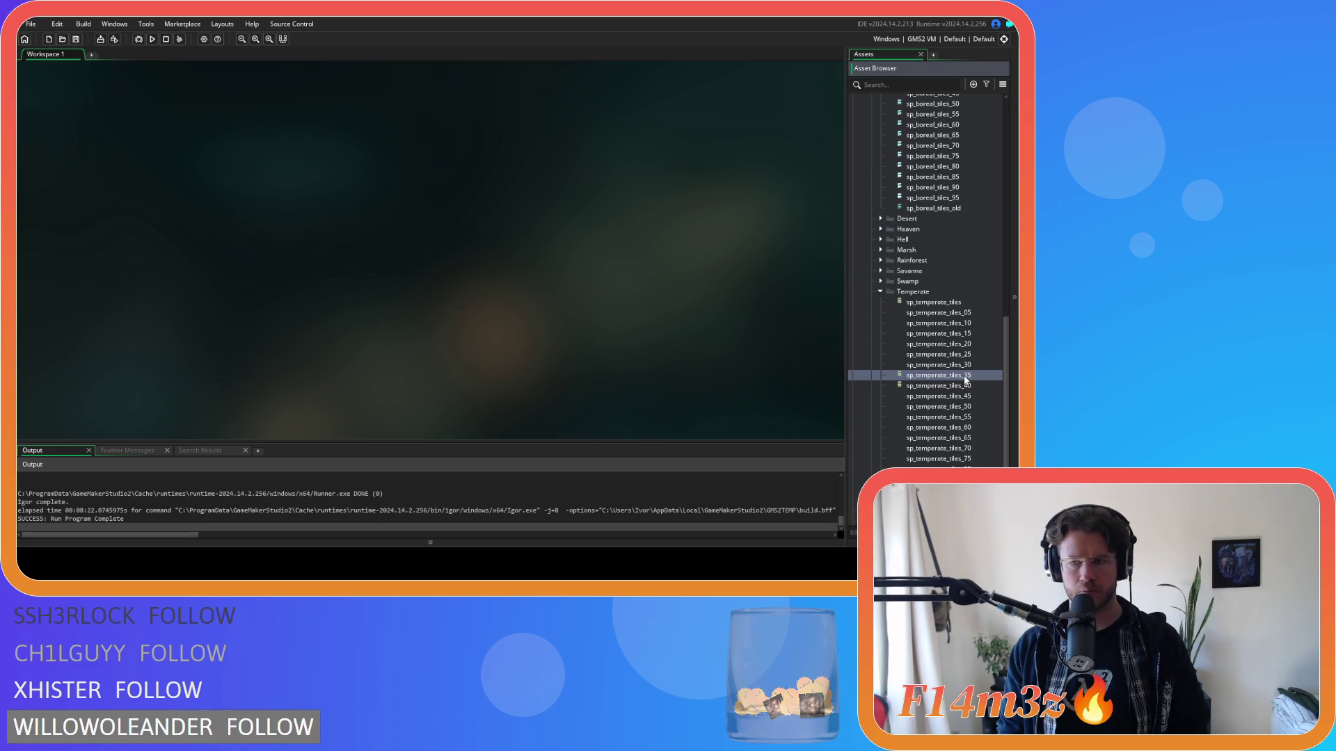
double_click(965, 376)
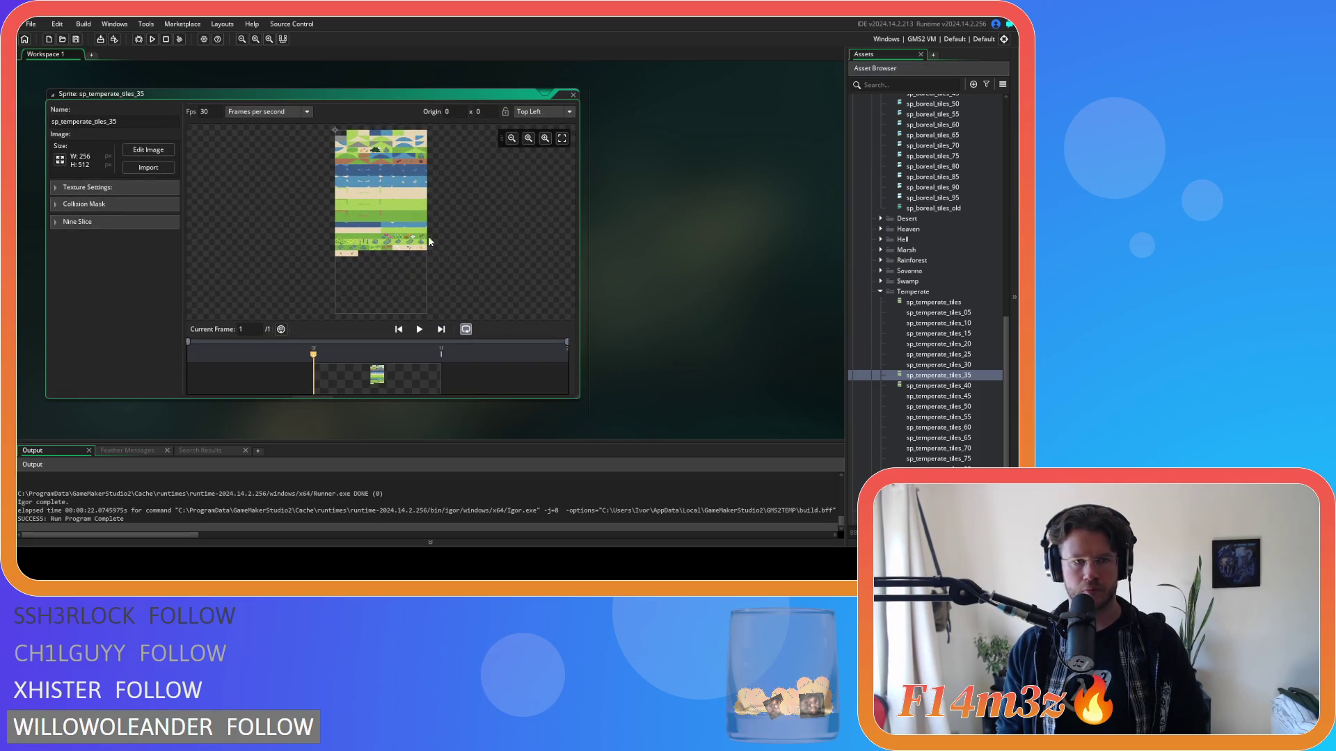
double_click(937, 364)
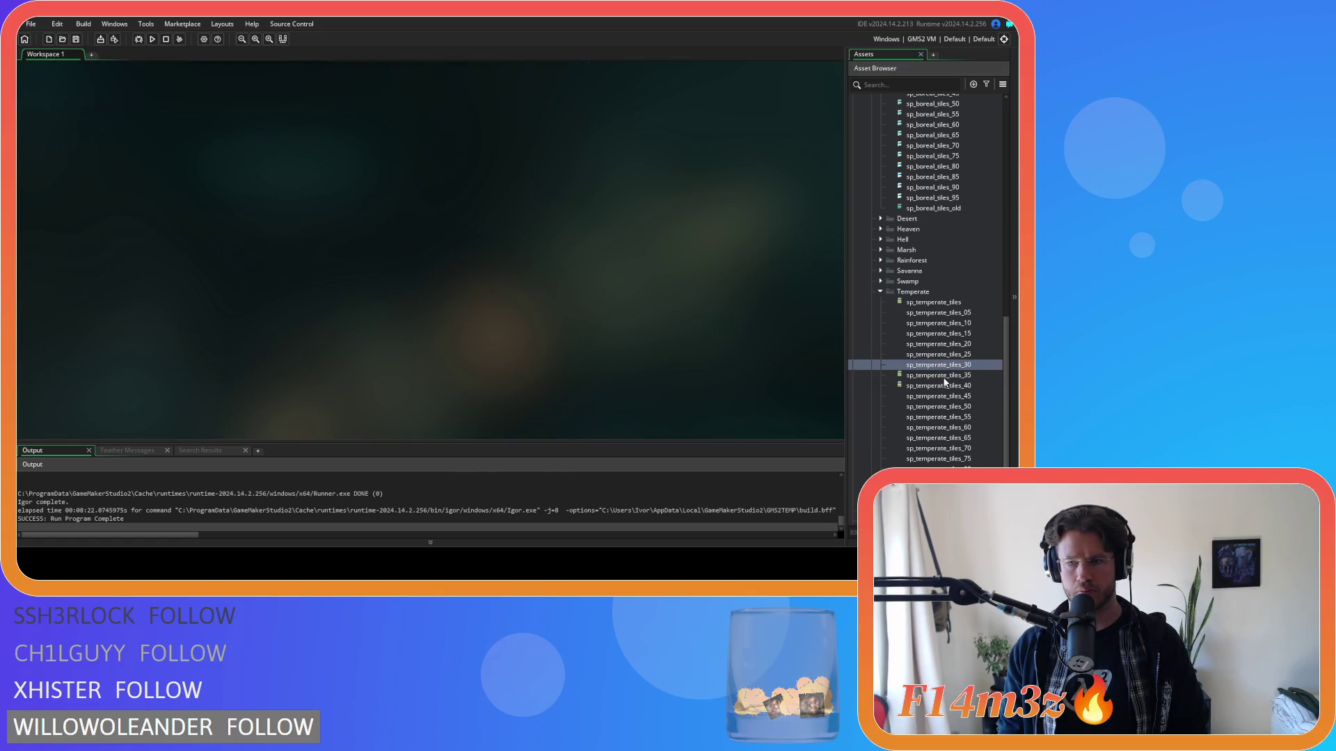
double_click(945, 377)
left_click(148, 149)
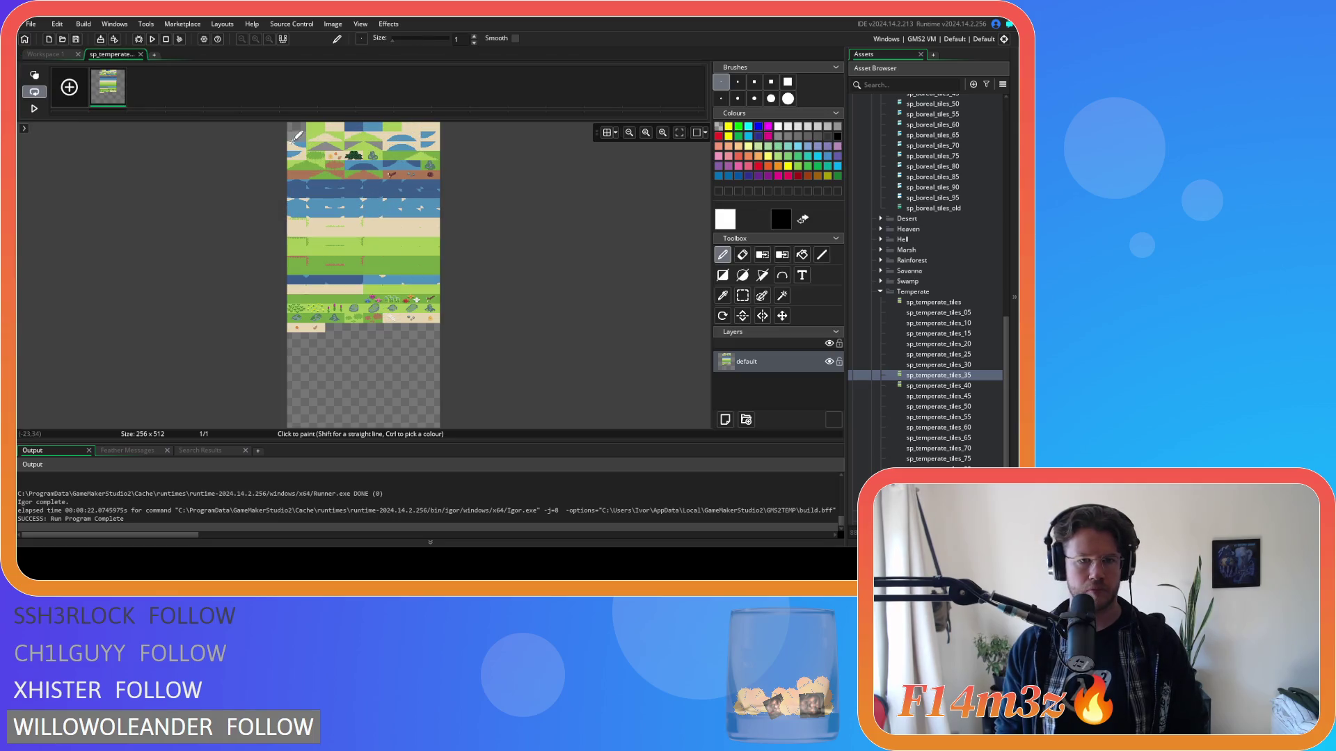
Step: Set the drawing colour to the stored translucent white custom colour
left_click(724, 220)
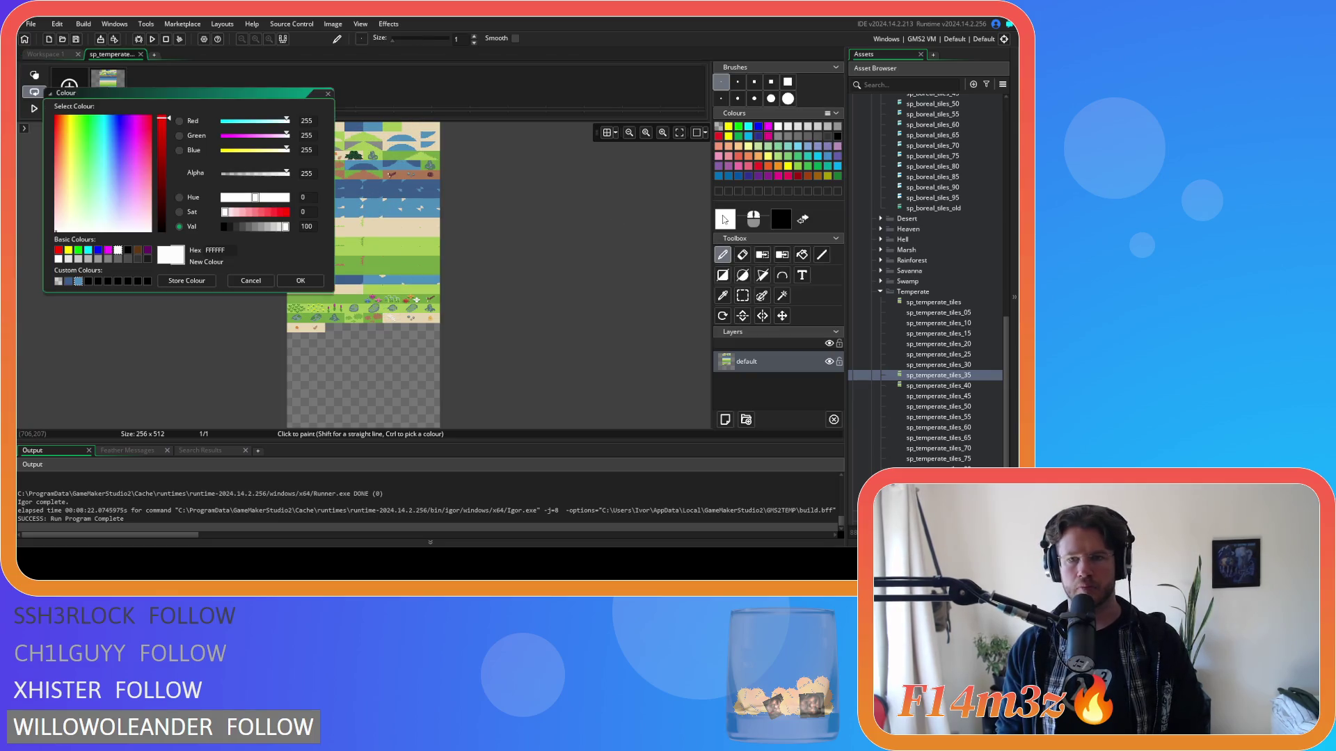
left_click(61, 280)
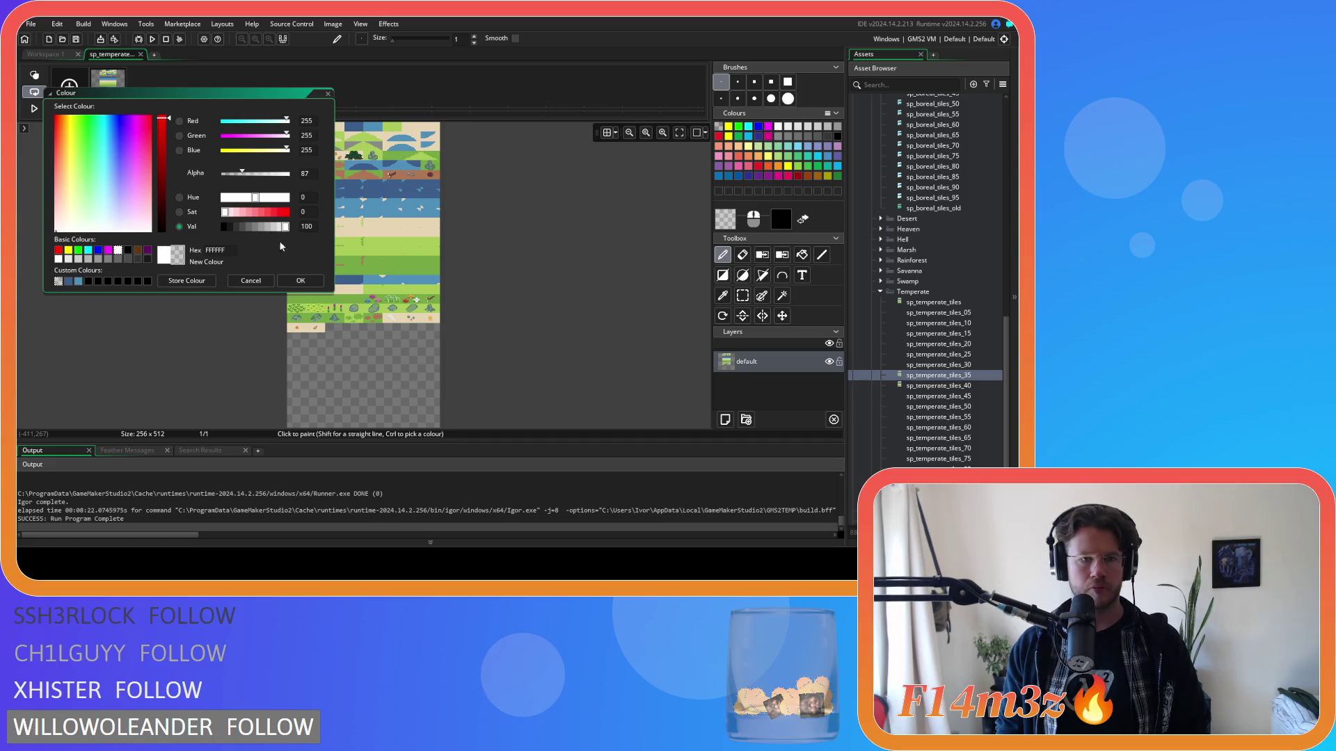
left_click(176, 282)
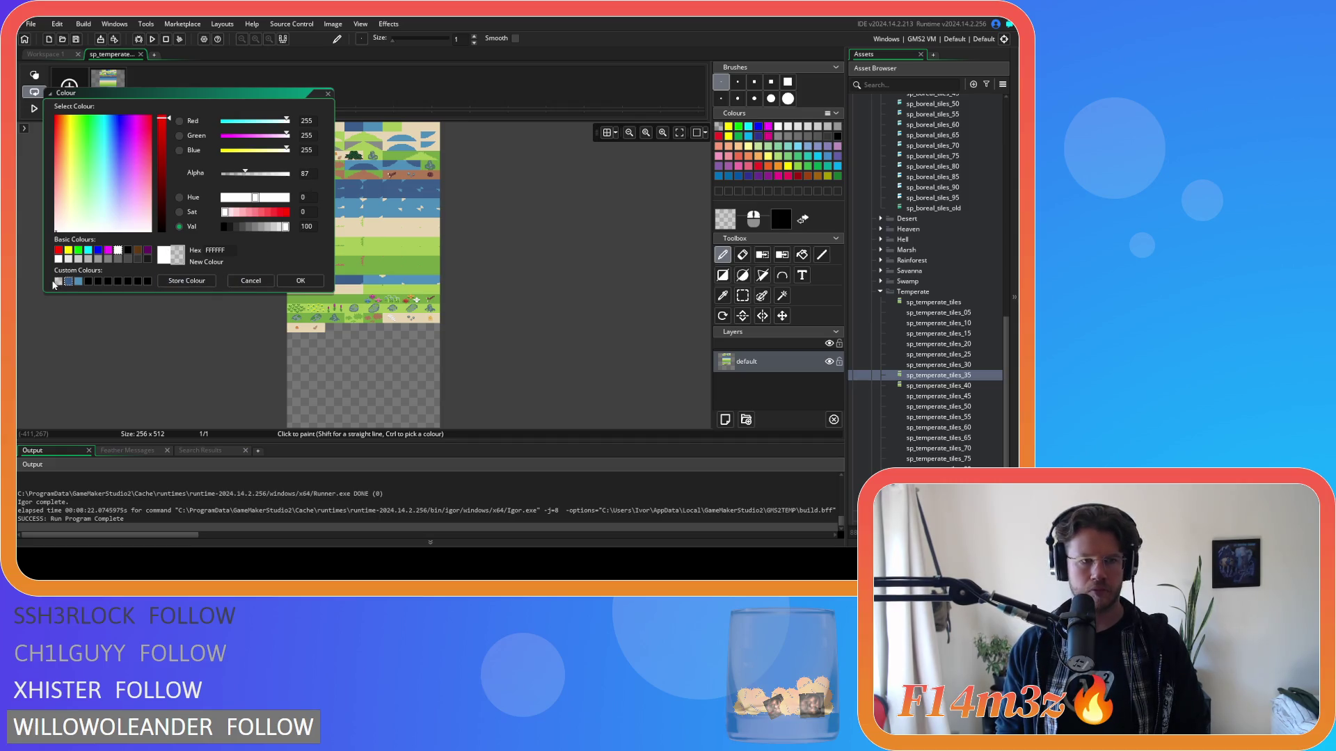
left_click(296, 281)
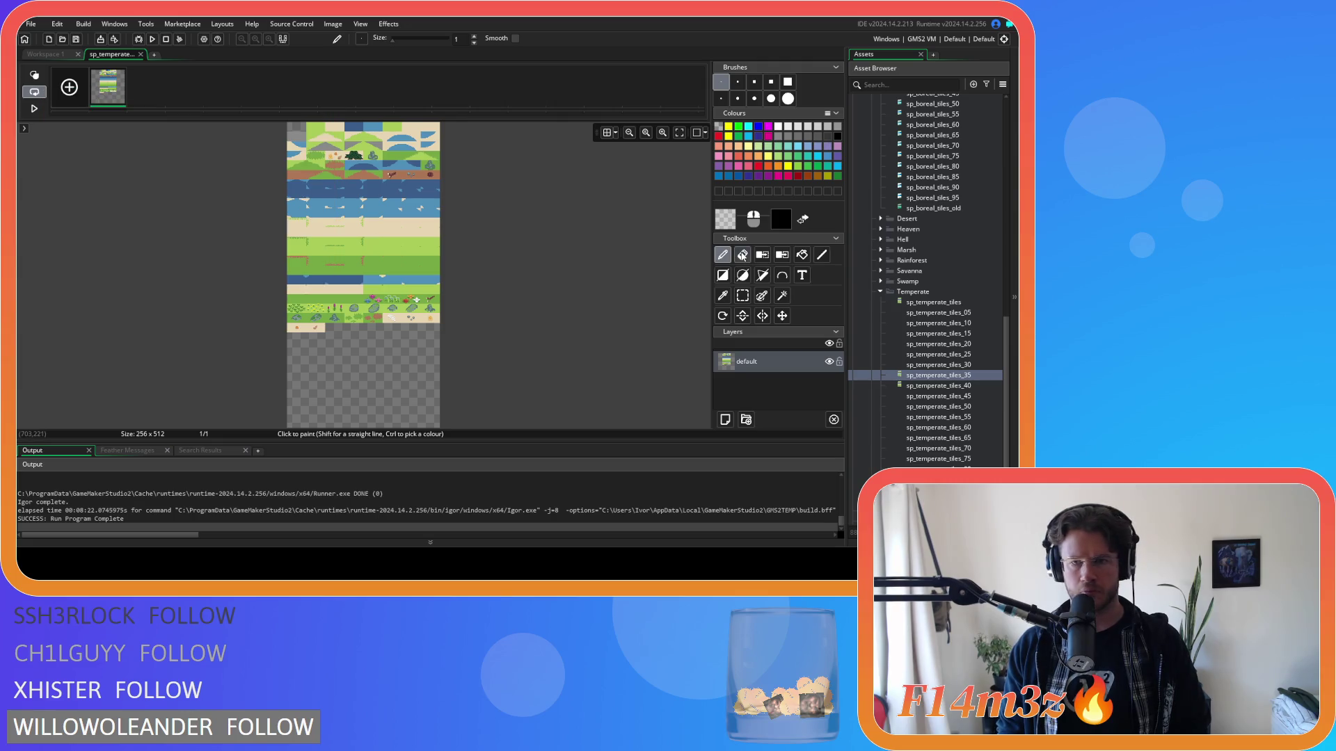
left_click(722, 275)
Step: Cover the top-left tiles and the sand tiles with translucent white rectangles
scroll(301, 203, "up", 4)
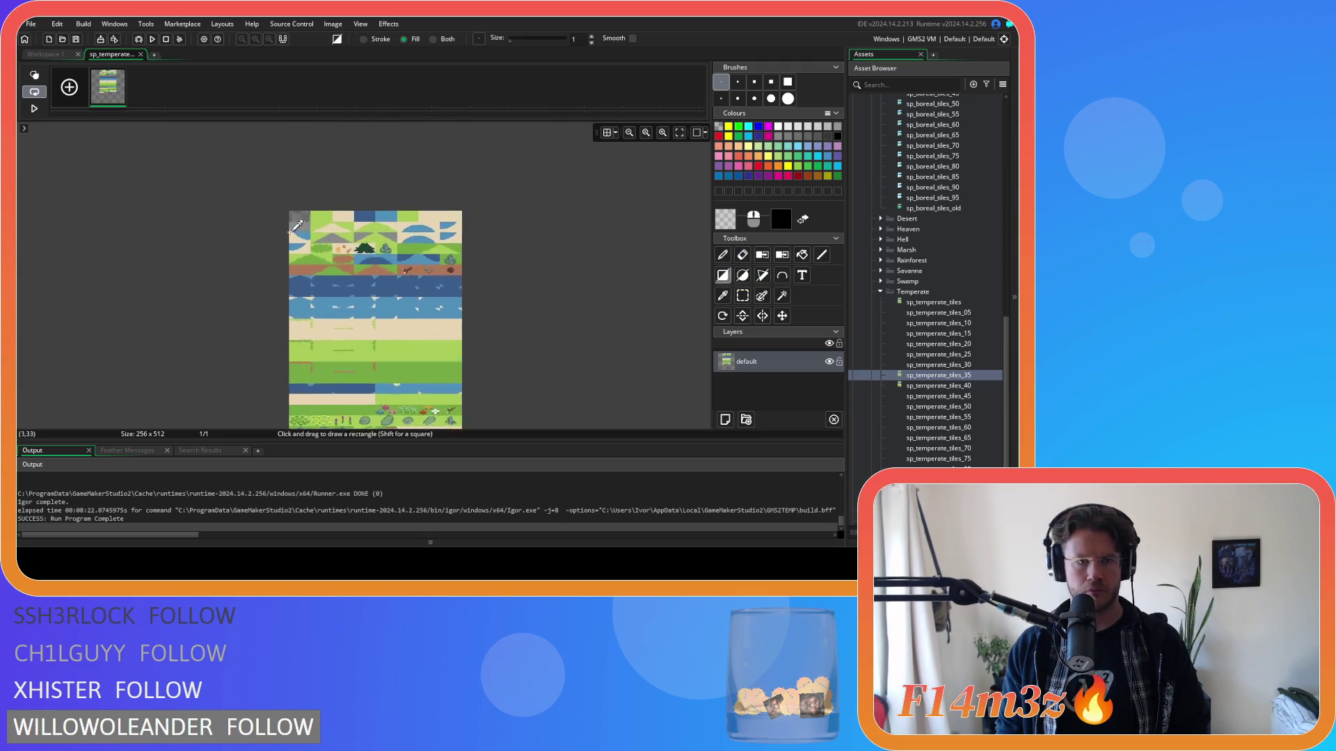
scroll(302, 202, "up", 2)
left_click_drag(240, 185, 612, 411)
scroll(613, 411, "down", 5)
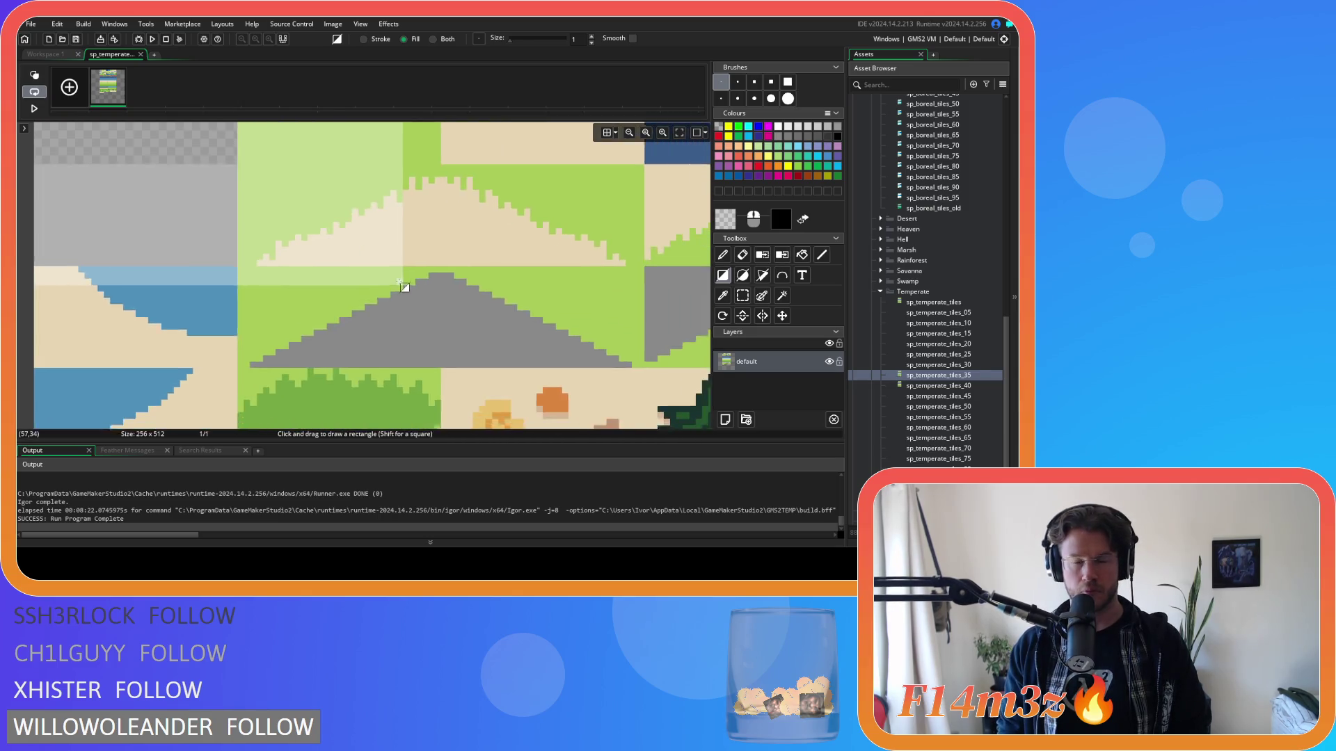
scroll(628, 365, "down", 3)
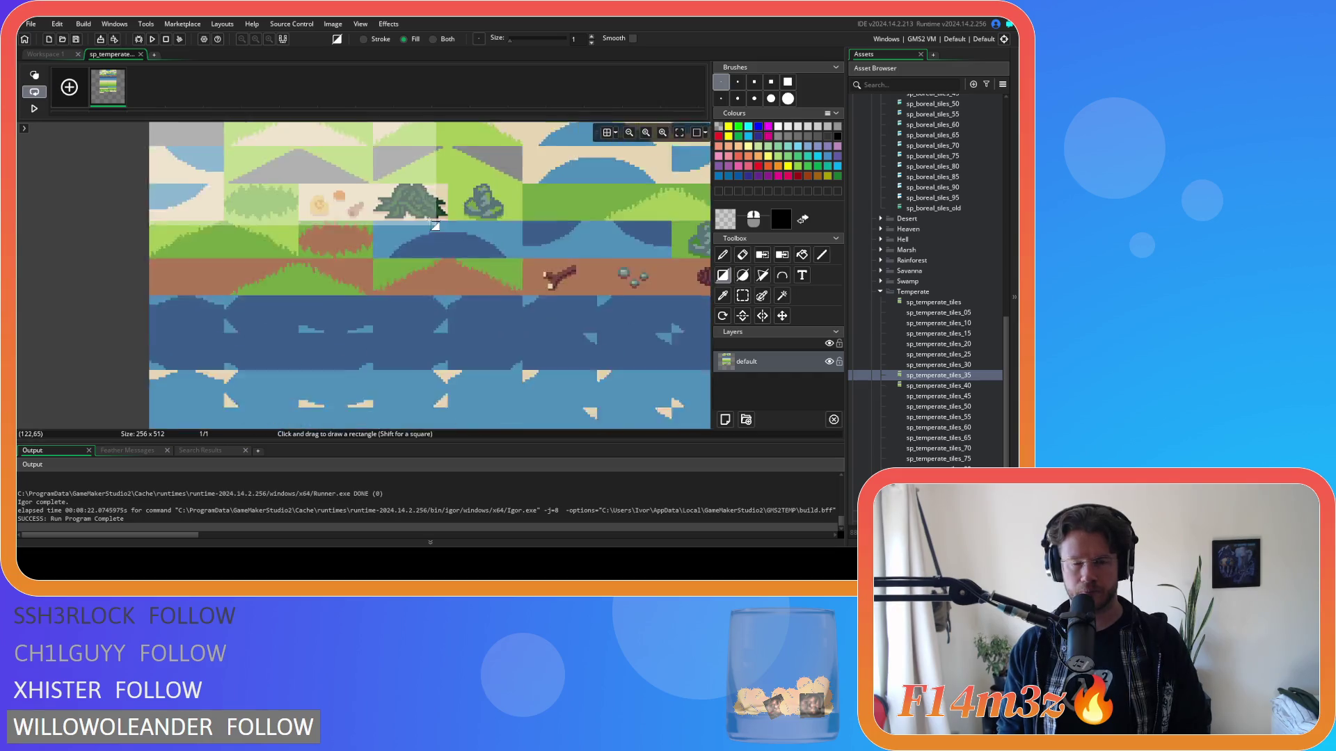
scroll(669, 413, "down", 6)
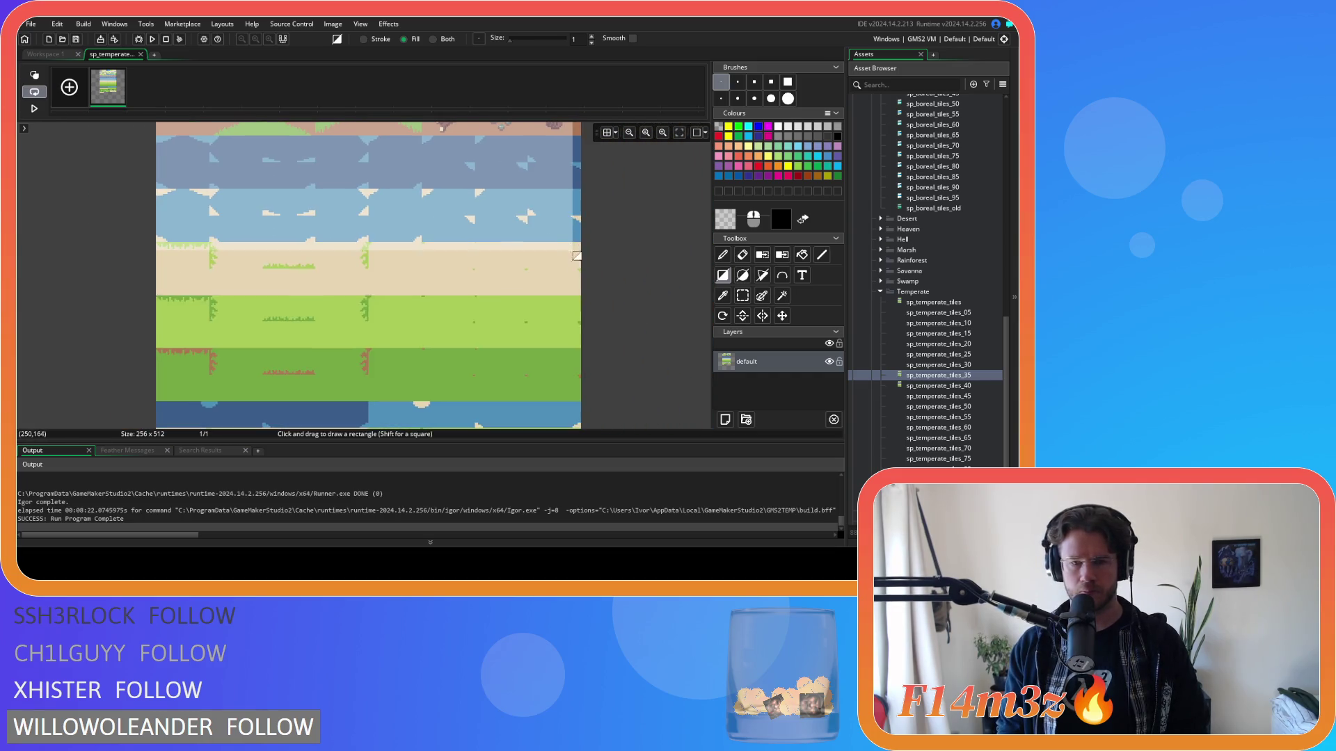
scroll(569, 304, "up", 5)
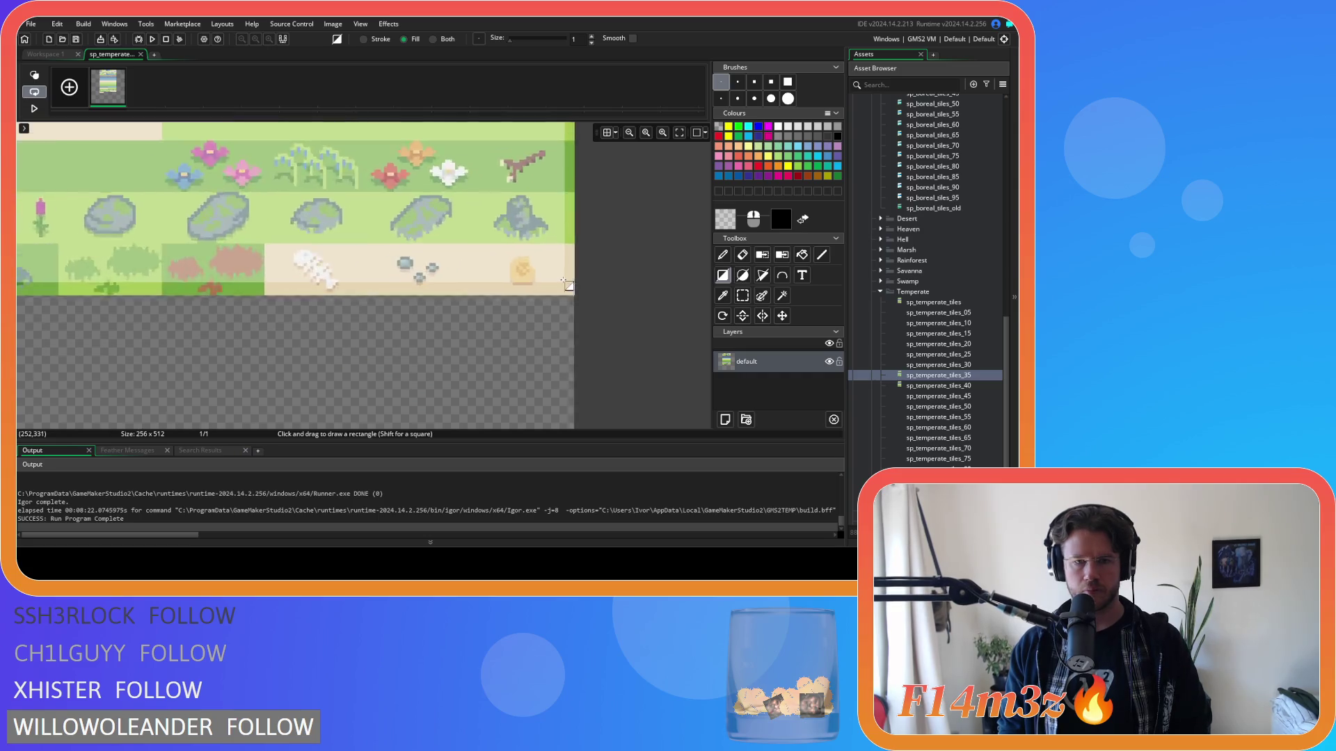
scroll(179, 336, "left", 10)
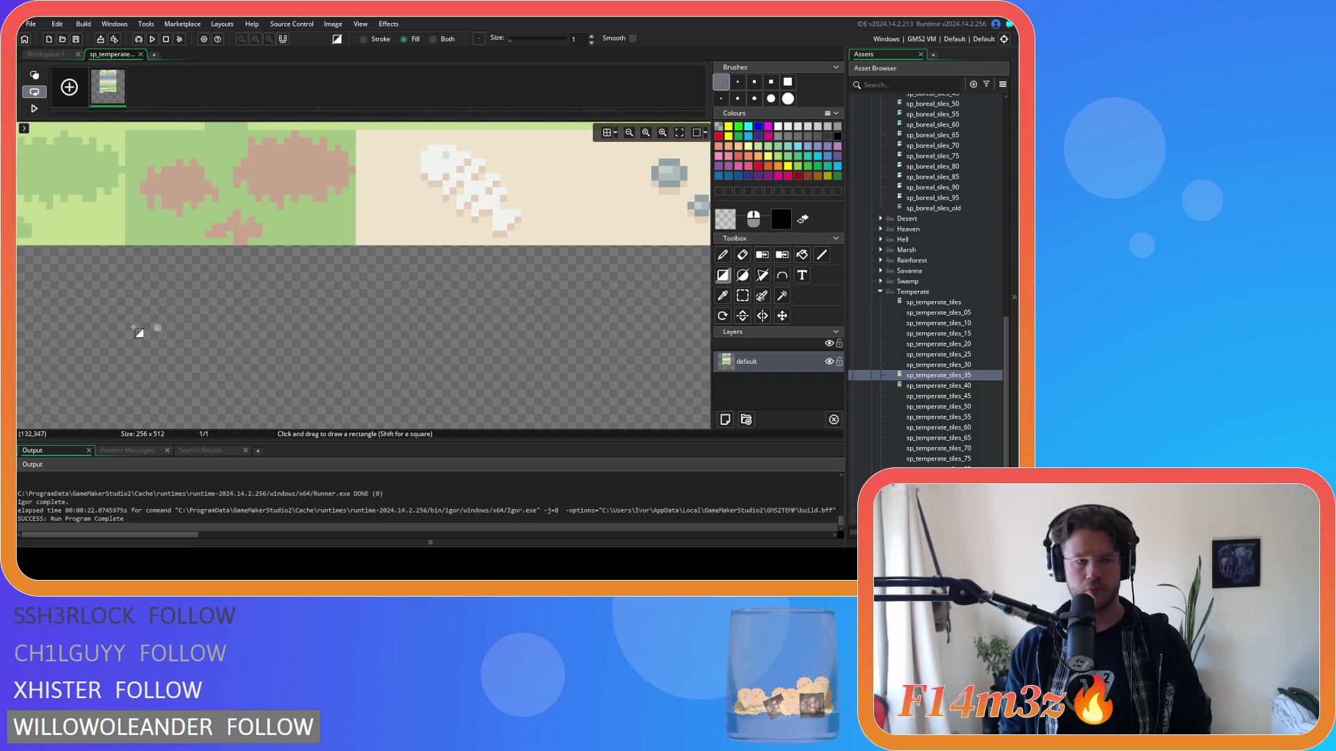
left_click_drag(539, 344, 83, 234)
scroll(459, 298, "down", 6)
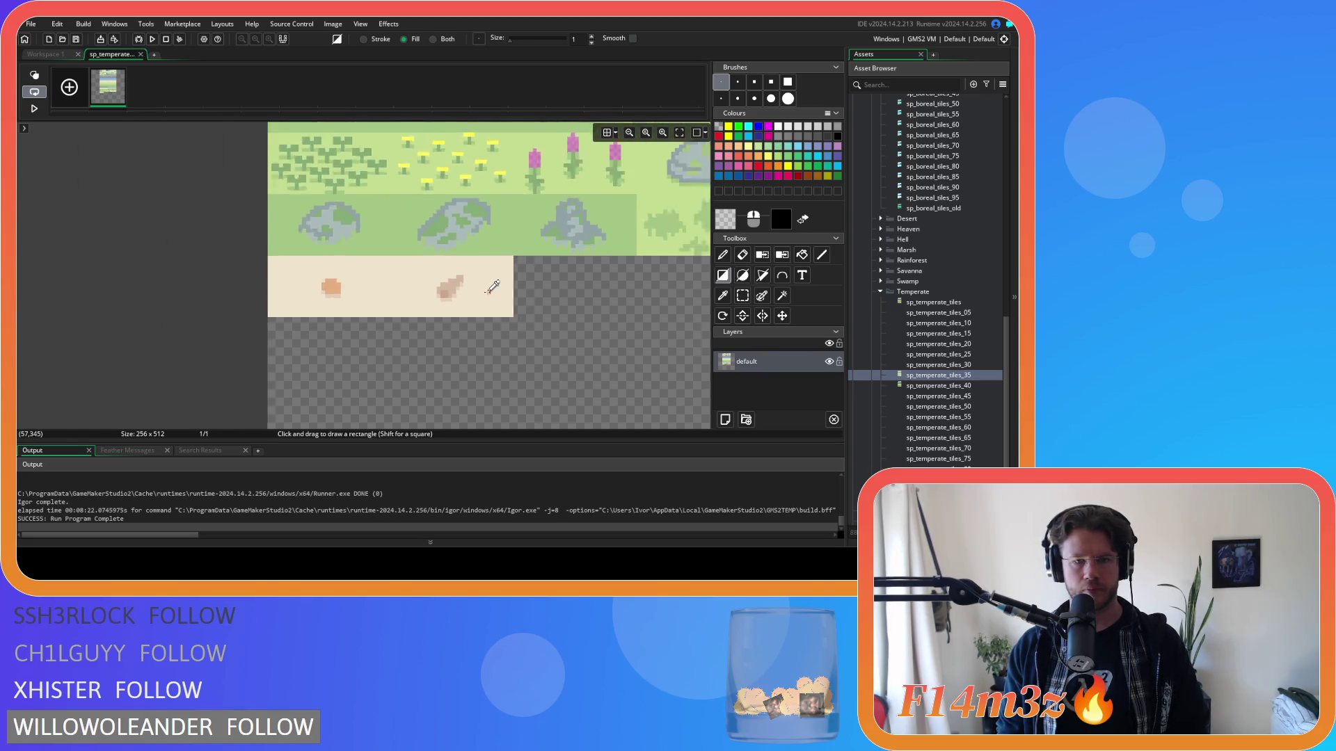
scroll(527, 226, "up", 3)
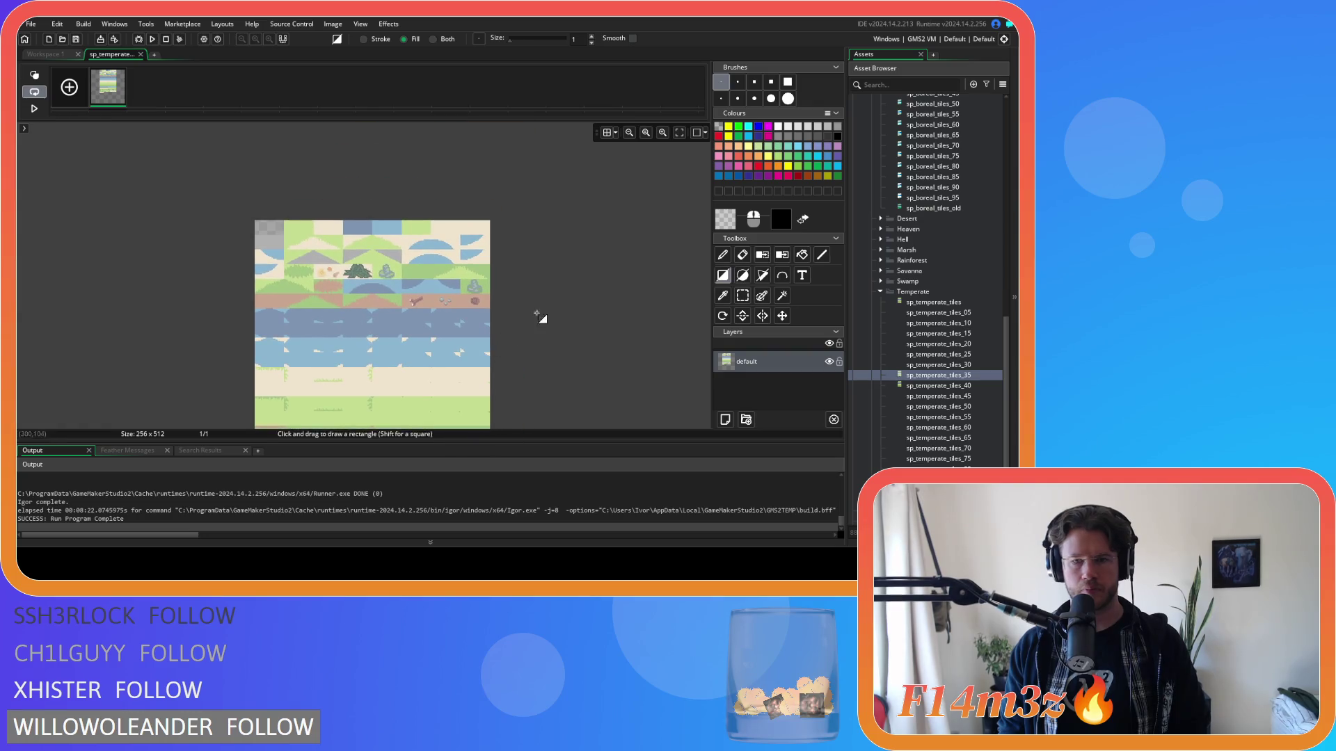
left_click(726, 224)
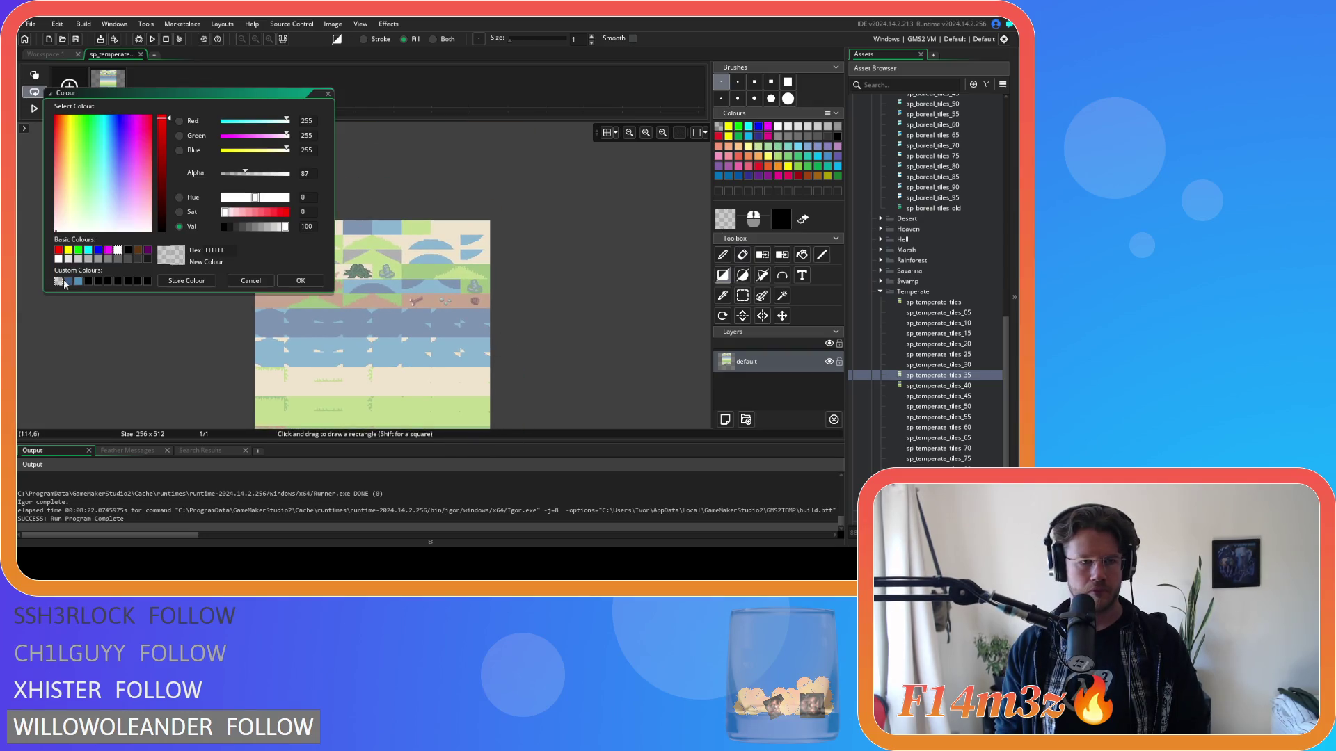
Step: Fill the grey-blue water band and left half of the light-blue row with dark blue 3C5E8B
left_click(68, 282)
left_click(301, 280)
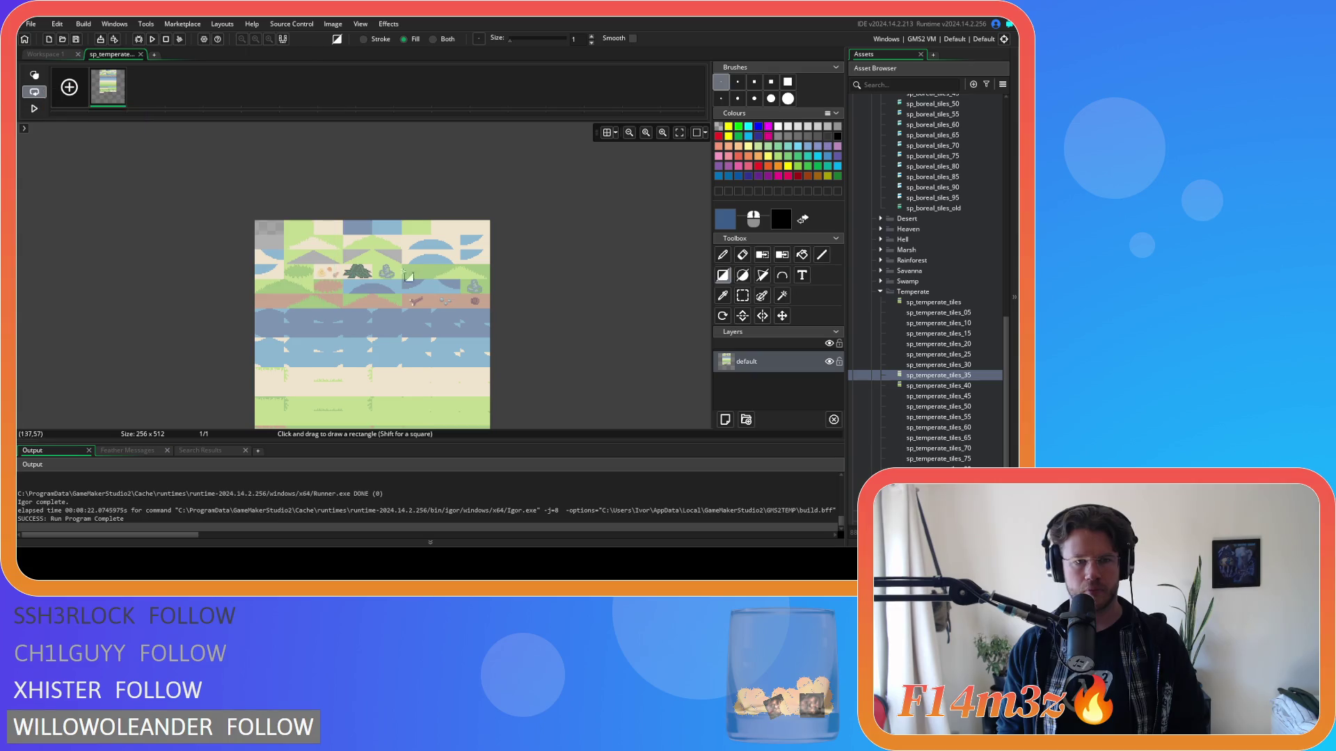
left_click(803, 256)
scroll(321, 321, "up", 2)
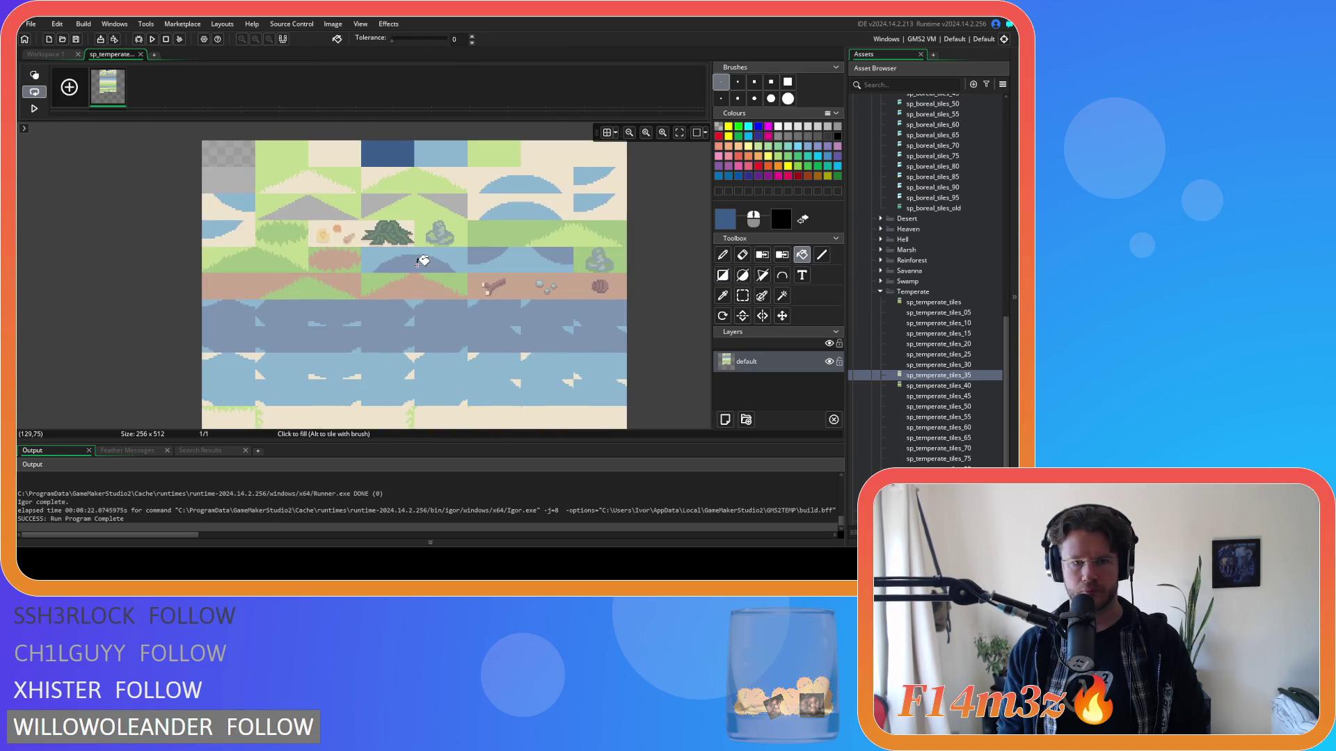
left_click(425, 336)
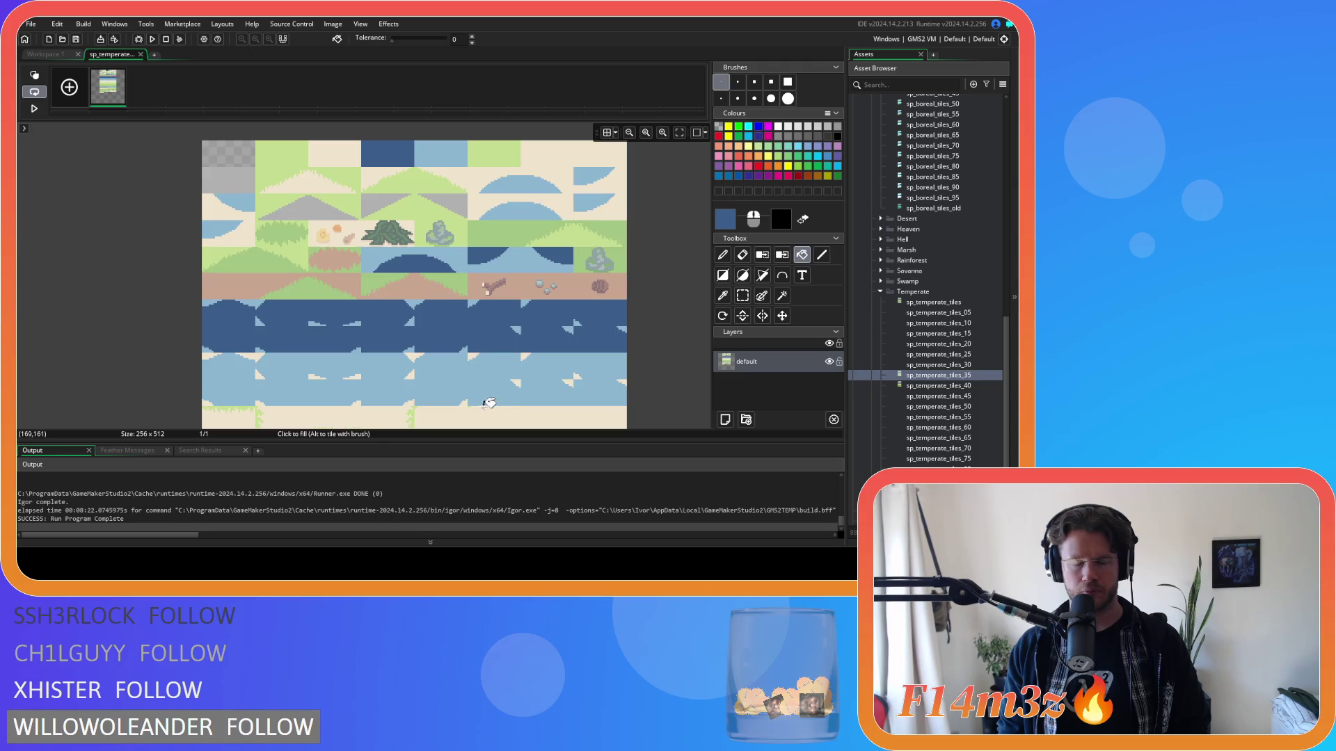
scroll(417, 327, "down", 3)
left_click(396, 362)
Step: Fill the remaining faded water areas, semicircle and surrounding strip with medium blue 4F8FBA
left_click(723, 224)
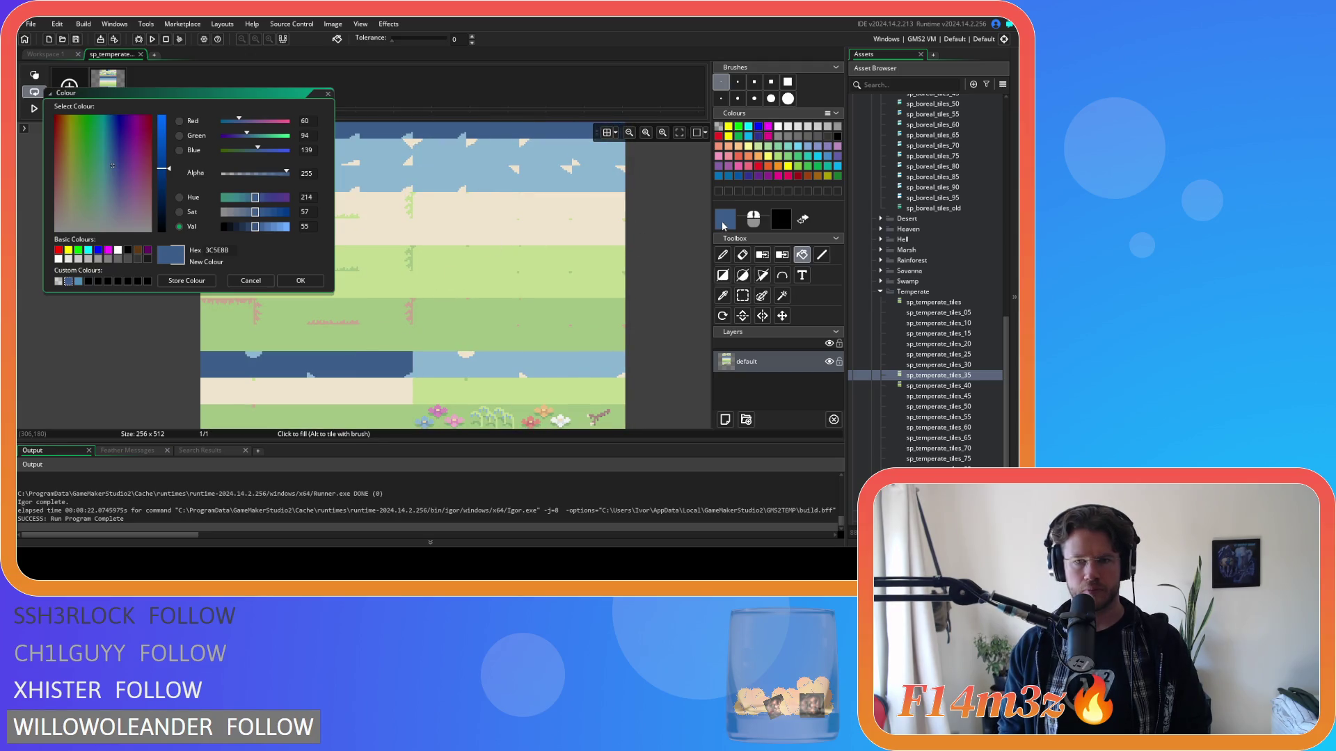
left_click(81, 281)
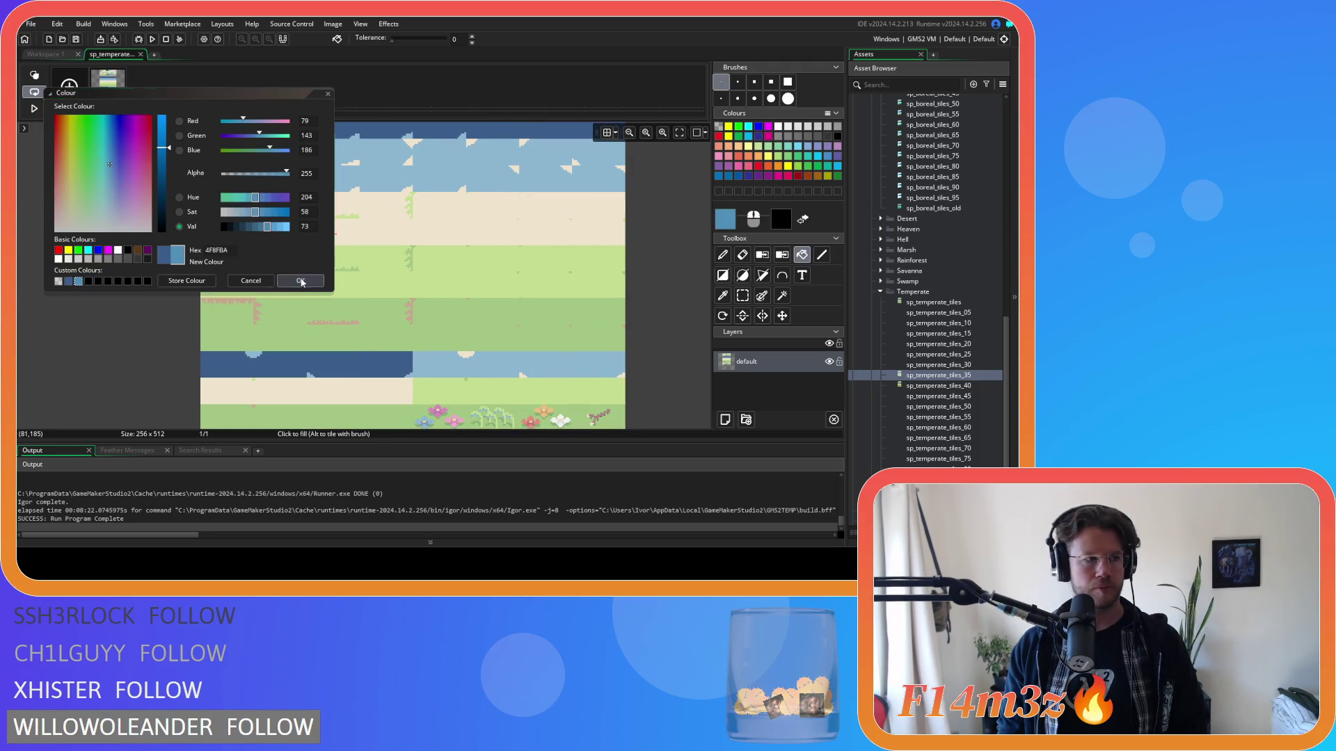
left_click(300, 280)
scroll(417, 279, "up", 4)
scroll(446, 280, "up", 2)
left_click(375, 191)
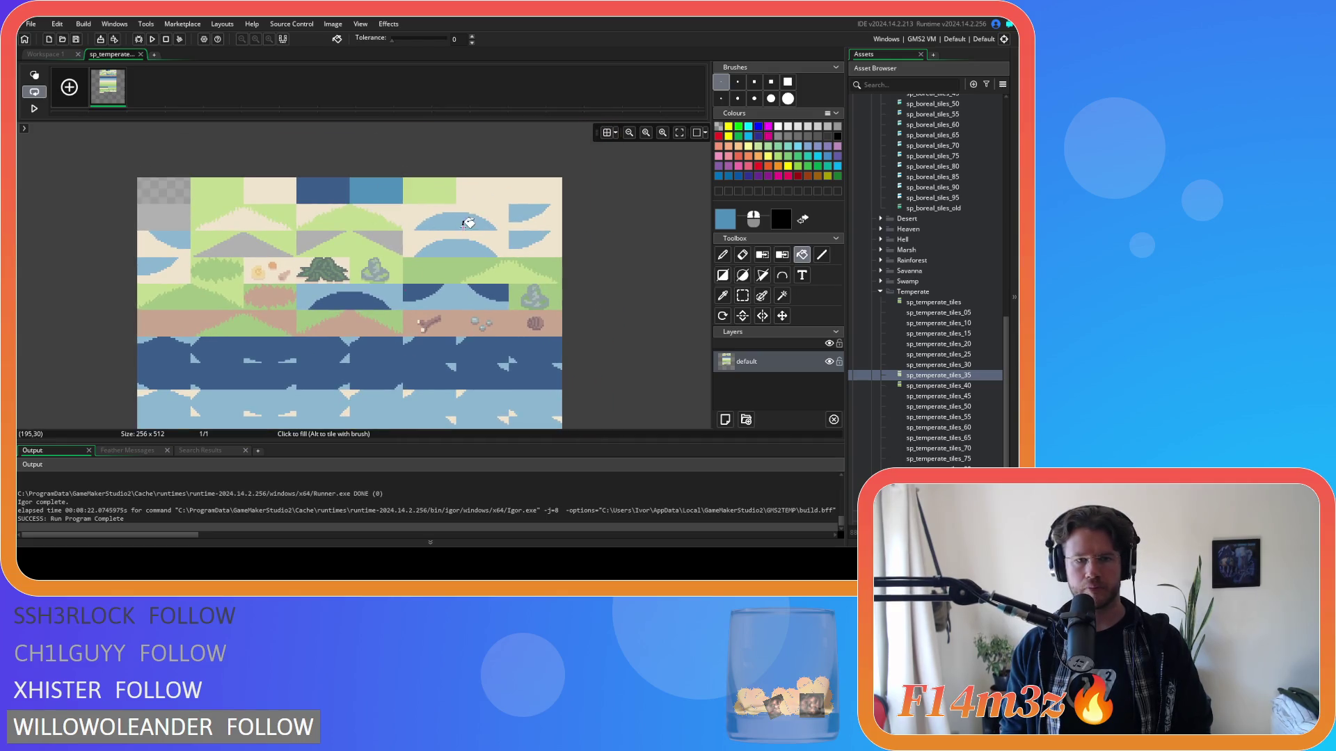
left_click(456, 219)
left_click(529, 212)
left_click(176, 241)
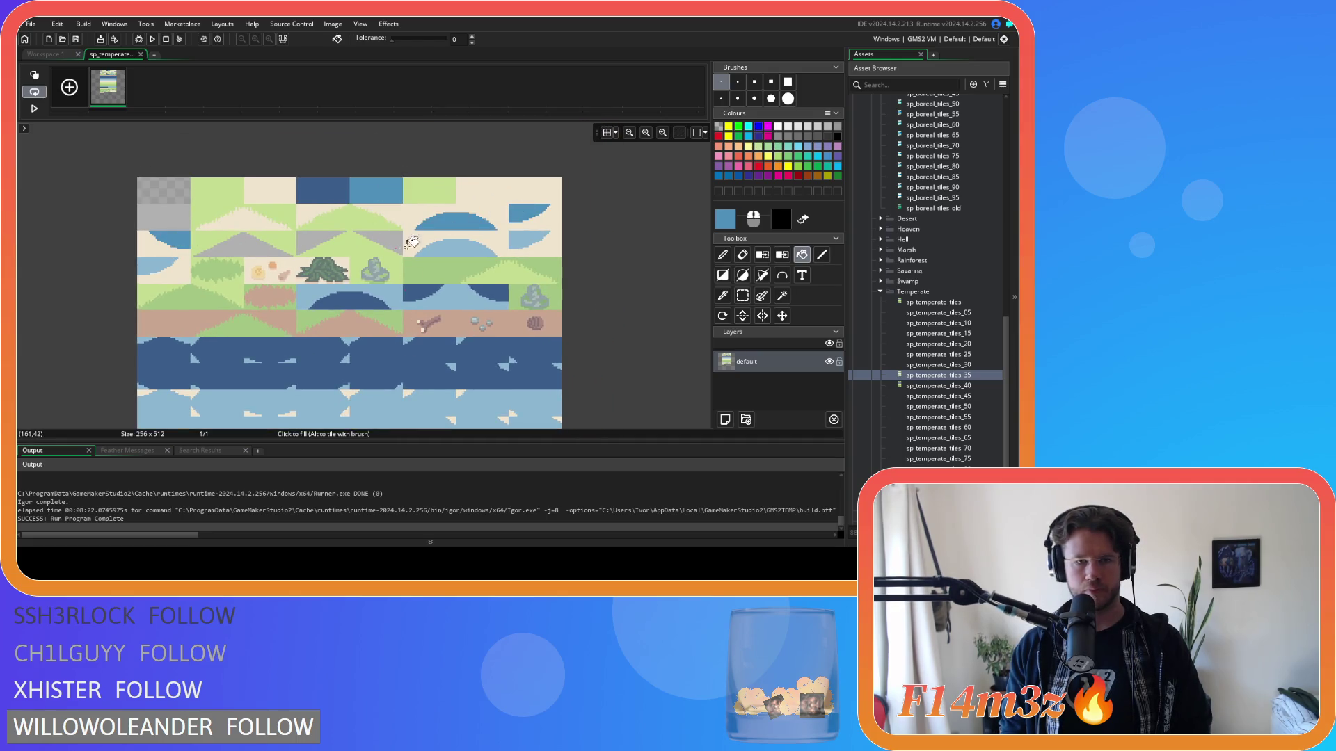
left_click(451, 249)
left_click(529, 236)
left_click(174, 268)
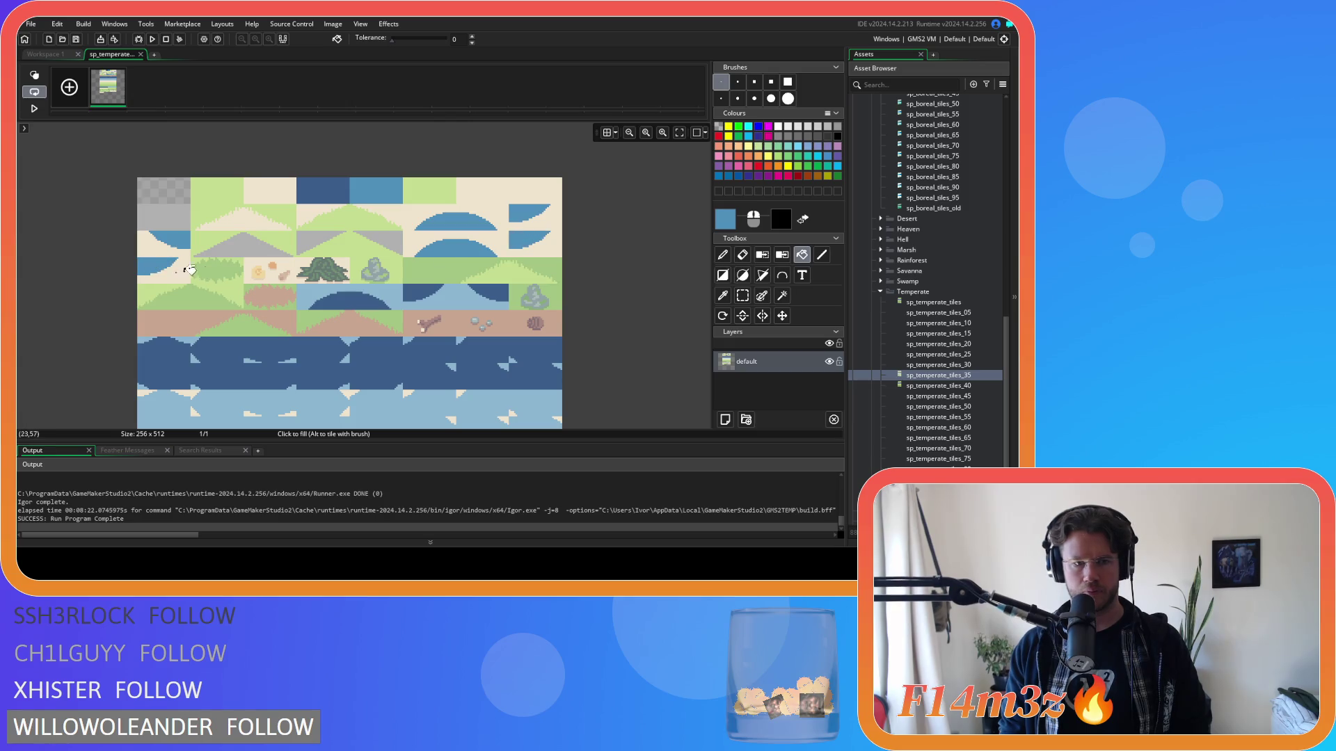
left_click(307, 287)
scroll(376, 348, "up", 2)
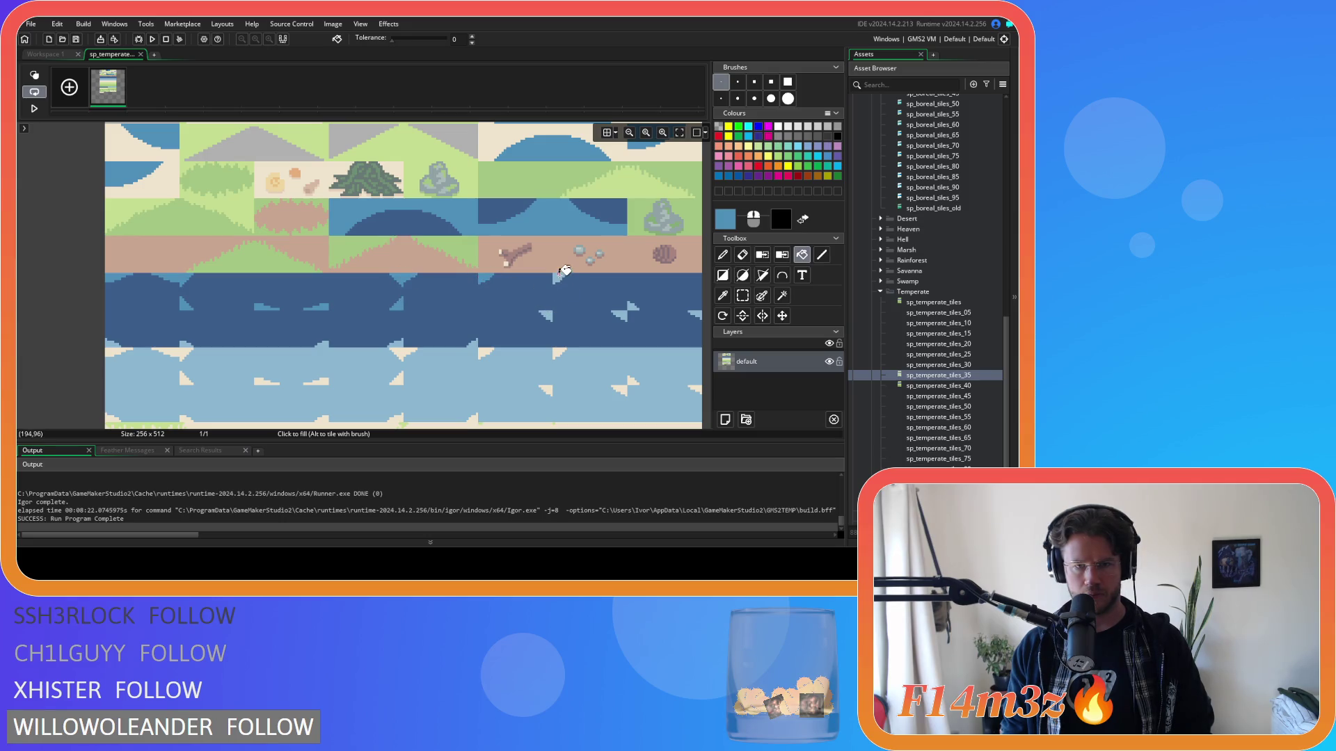
Step: Pan across the recoloured tiles to check them, then close the image editor and sprite window
left_click_drag(647, 316, 535, 311)
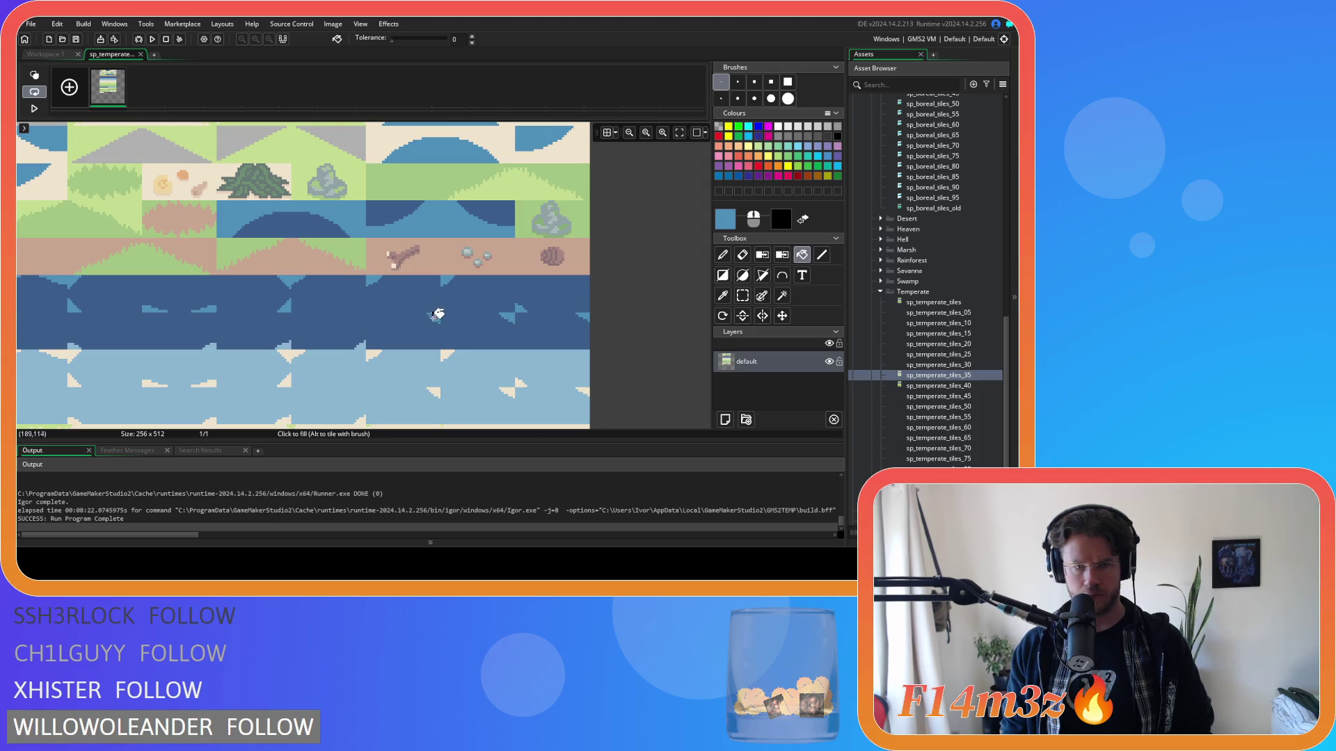
left_click_drag(185, 307, 301, 325)
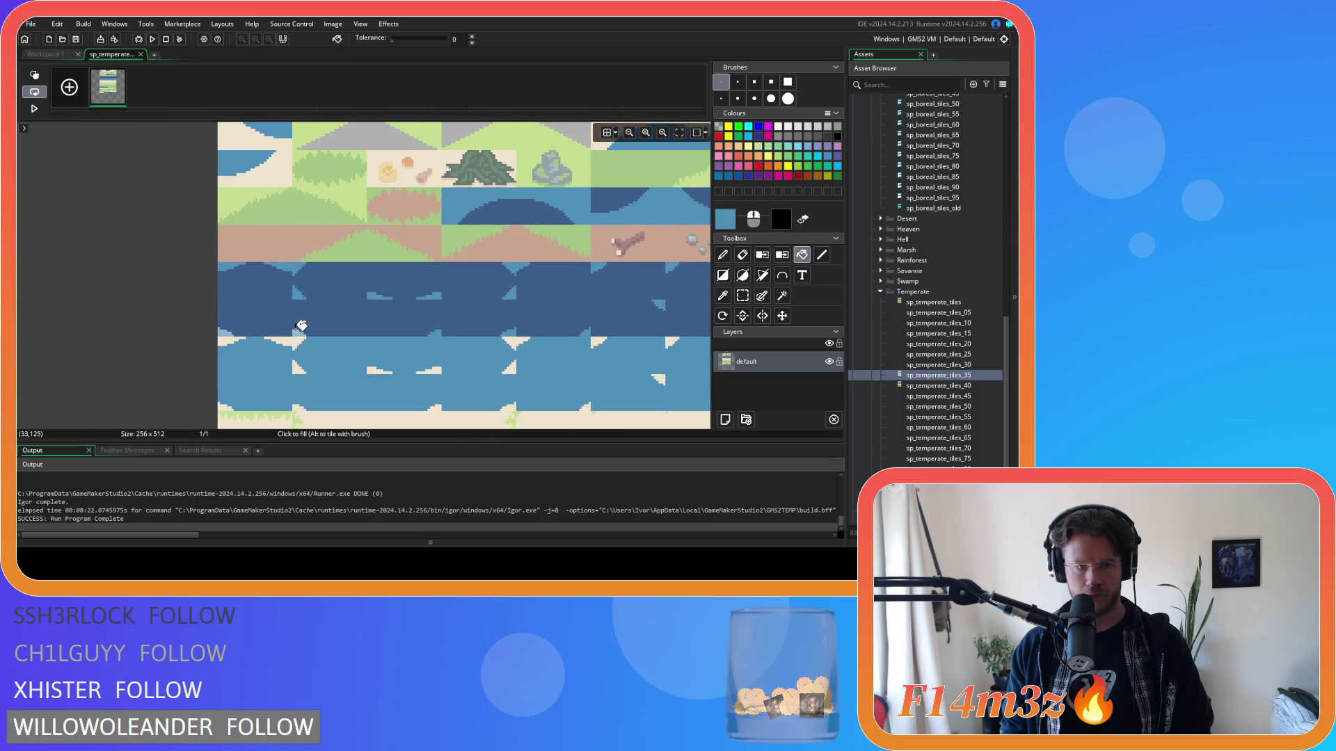
scroll(477, 348, "down", 5)
scroll(426, 348, "right", 3)
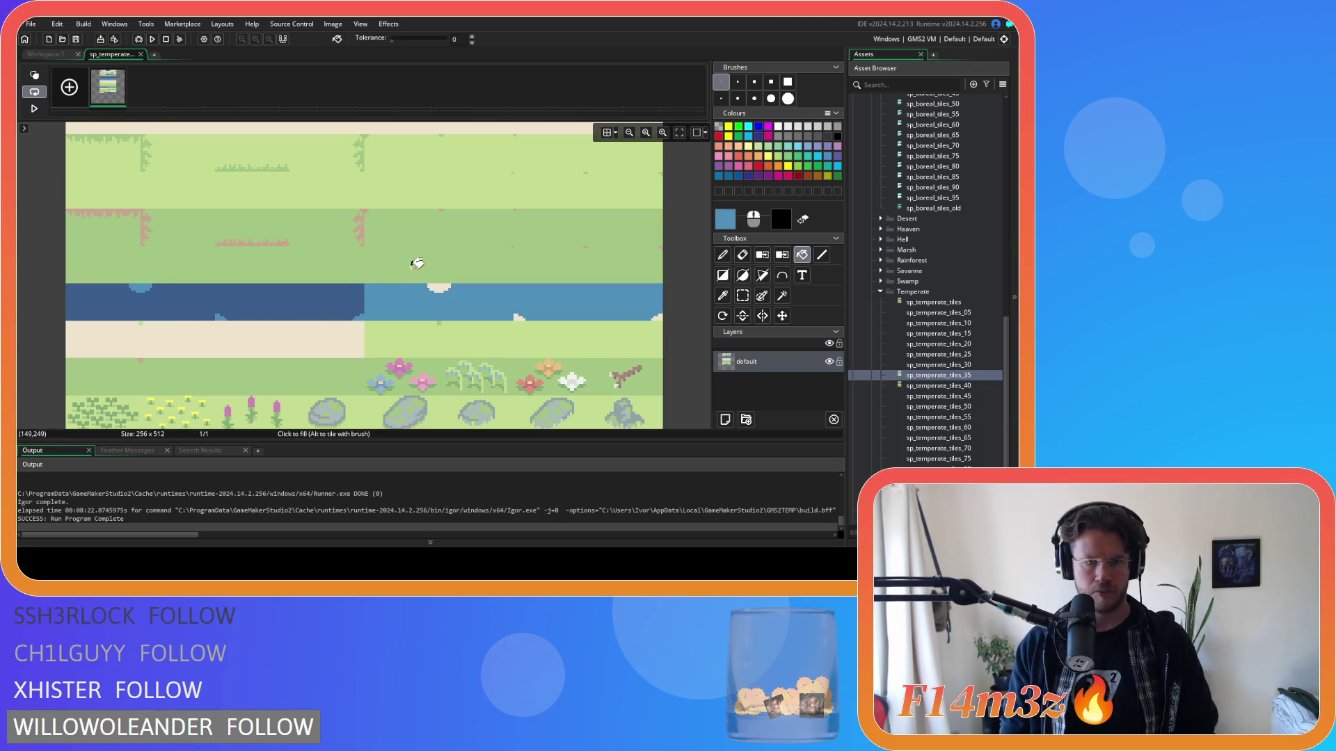
left_click(142, 54)
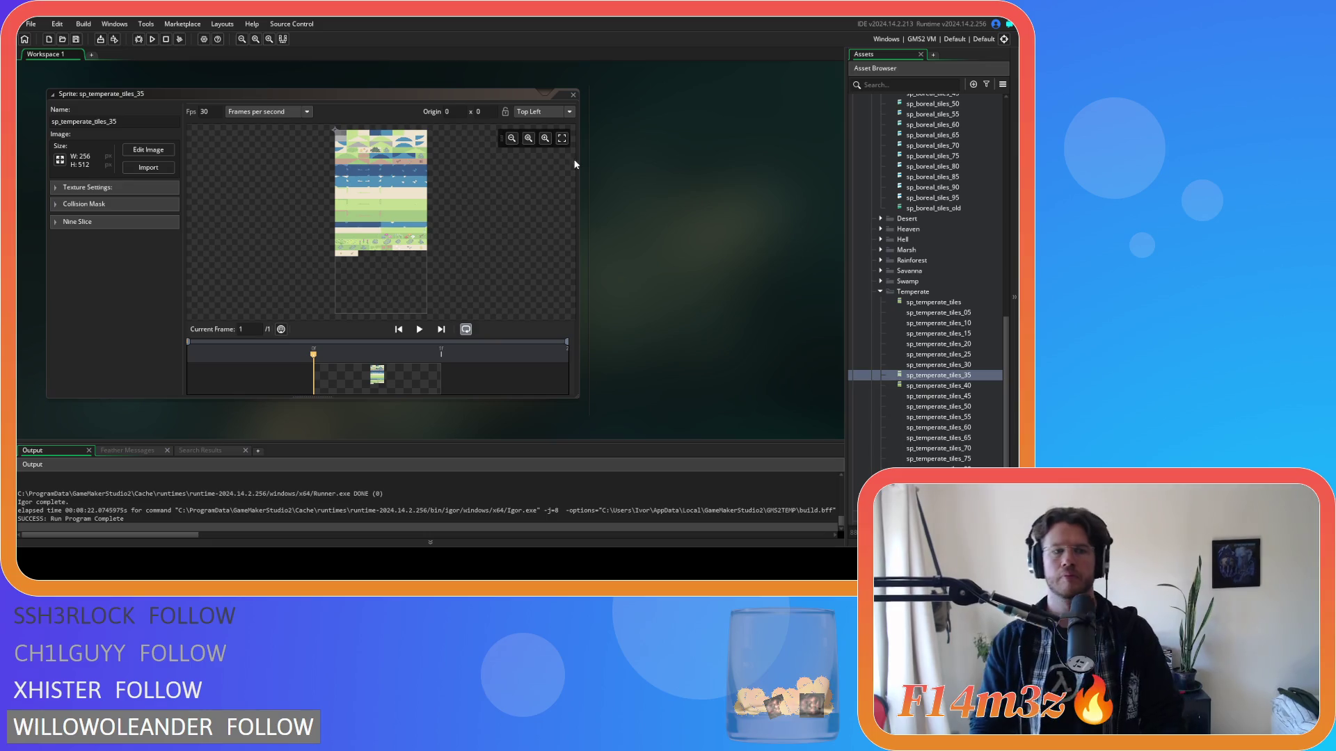
left_click(572, 96)
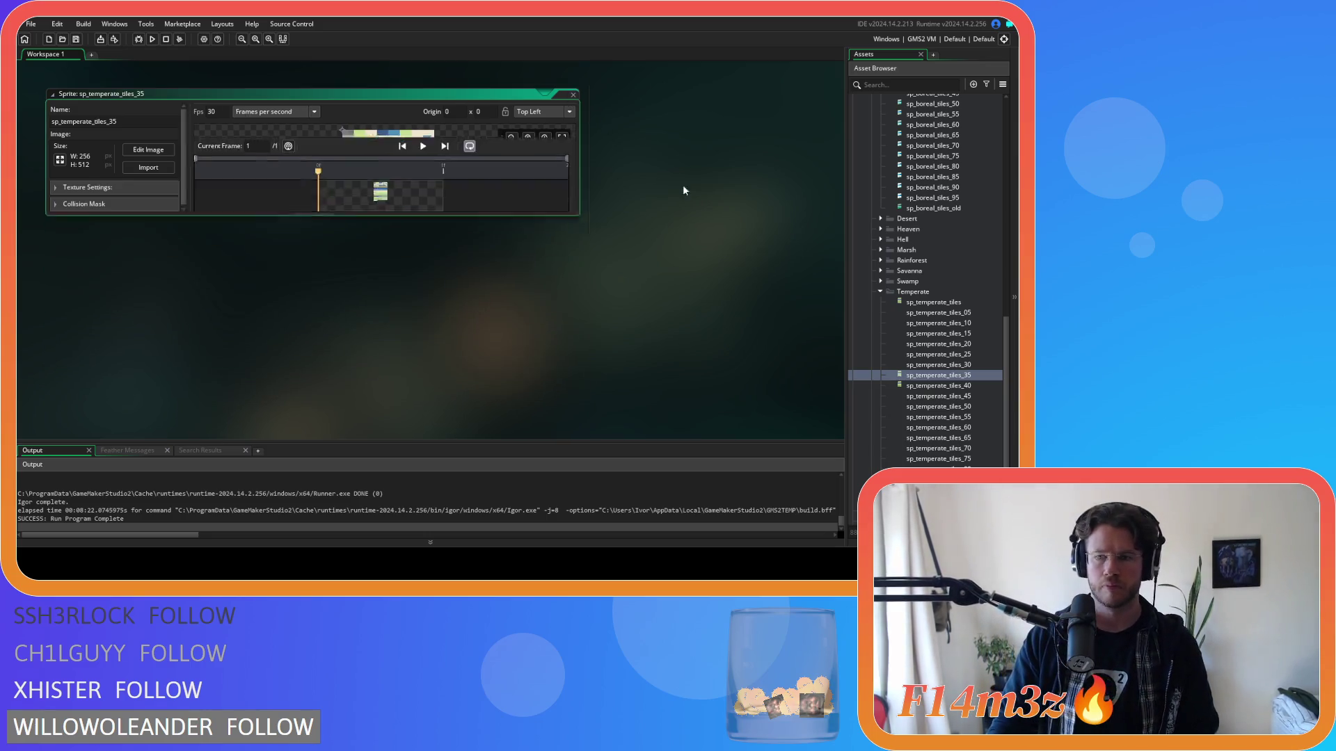
Step: Open the sp_temperate_tiles_40 sprite in the image editor
left_click(960, 387)
double_click(959, 387)
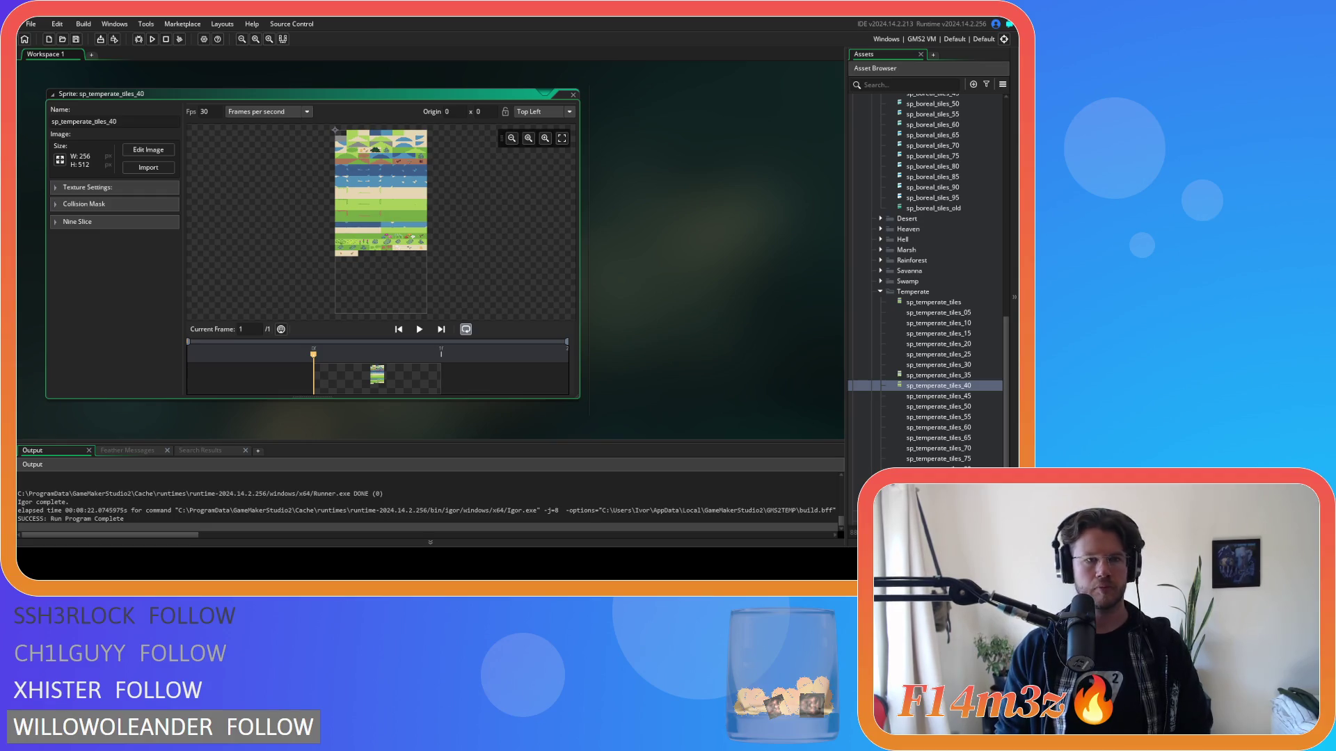
left_click(148, 150)
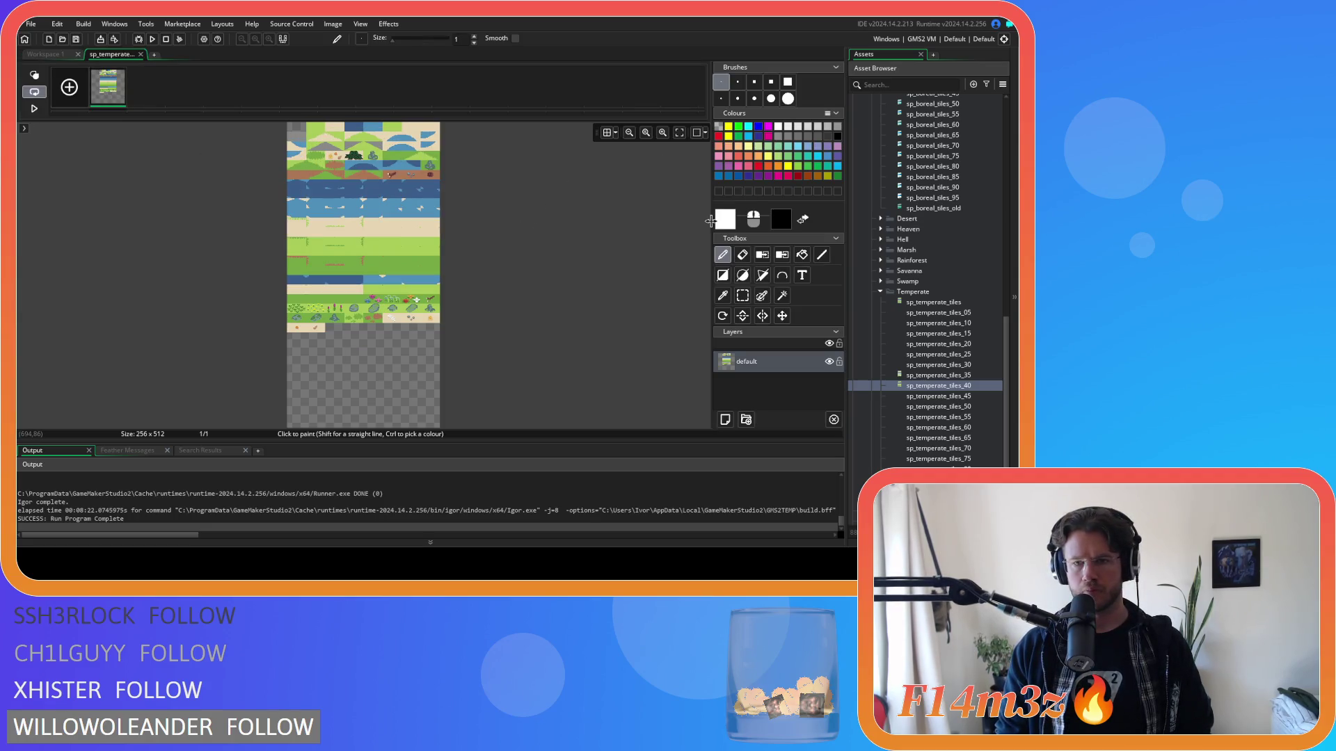
Step: Set a fully transparent paint colour, store it, choose filled Rectangle, then reopen sp_temperate_tiles_35
left_click(721, 219)
left_click(58, 282)
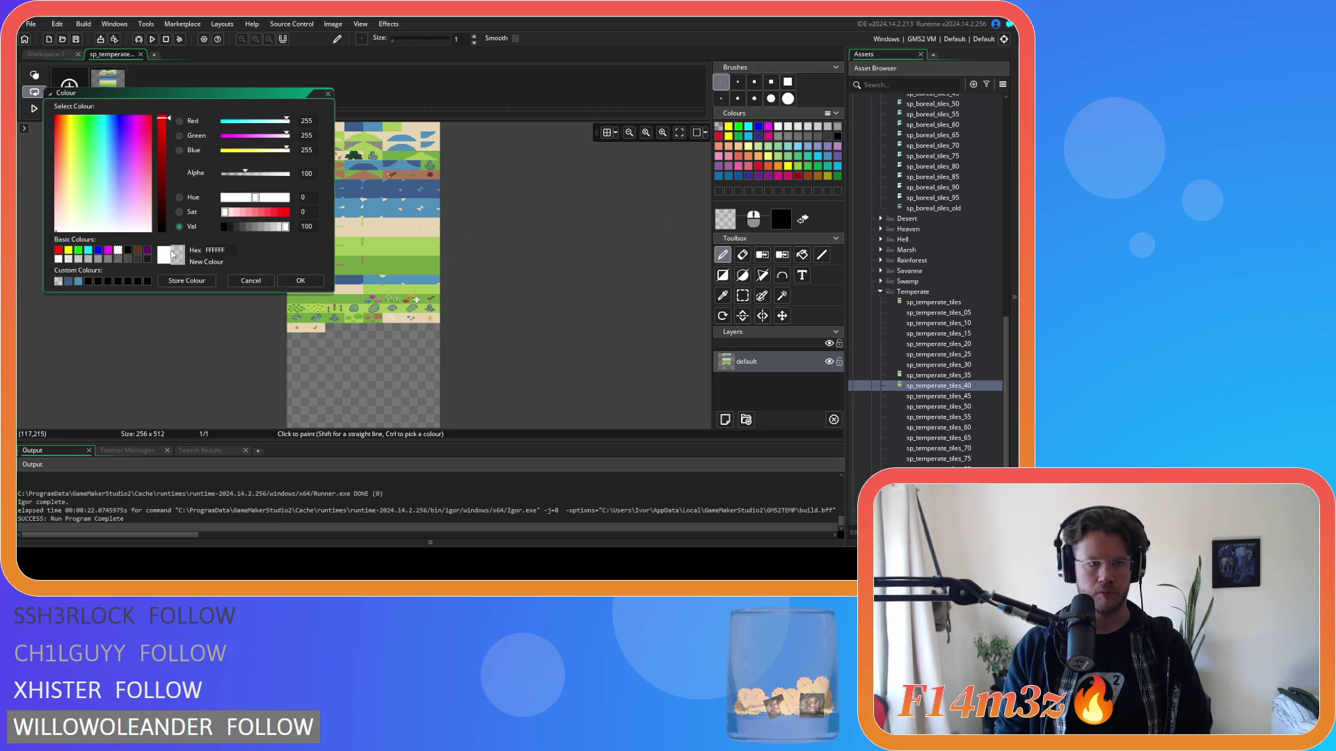
left_click(187, 280)
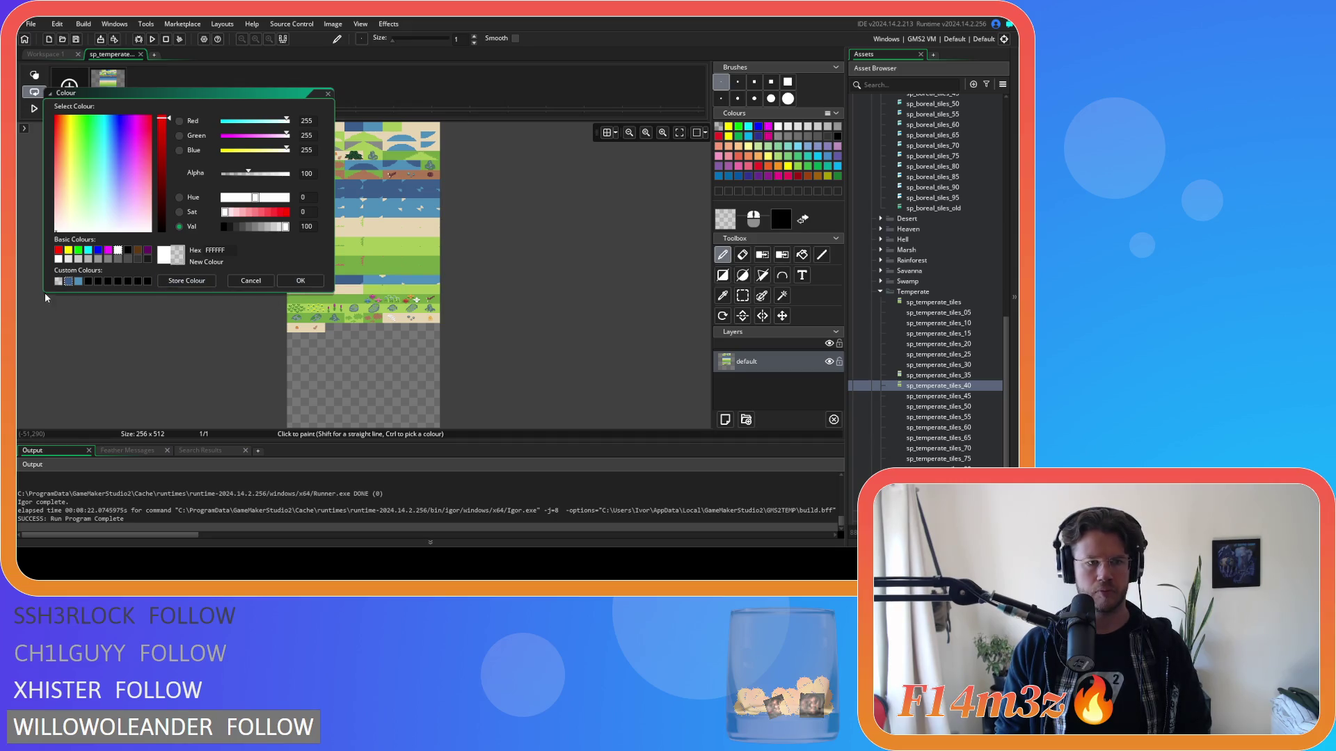
left_click(300, 280)
left_click(722, 275)
scroll(416, 261, "up", 3)
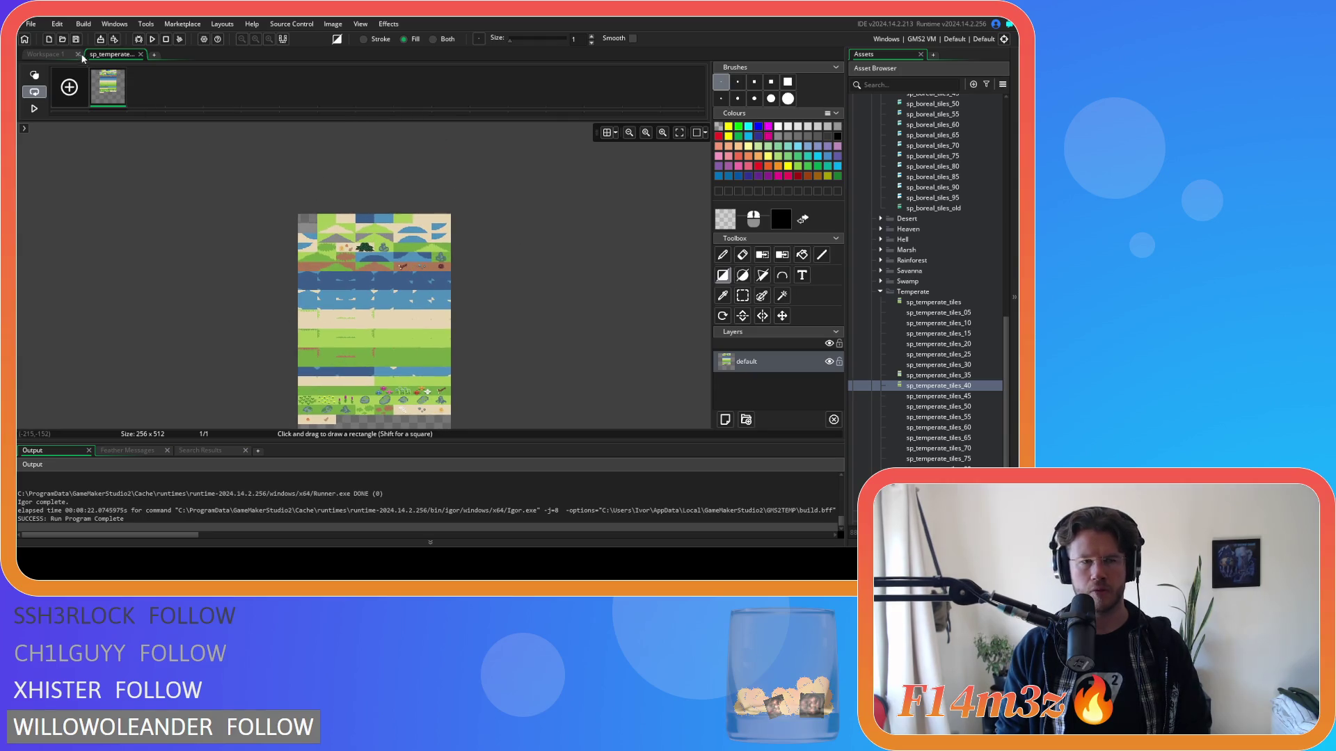
double_click(953, 375)
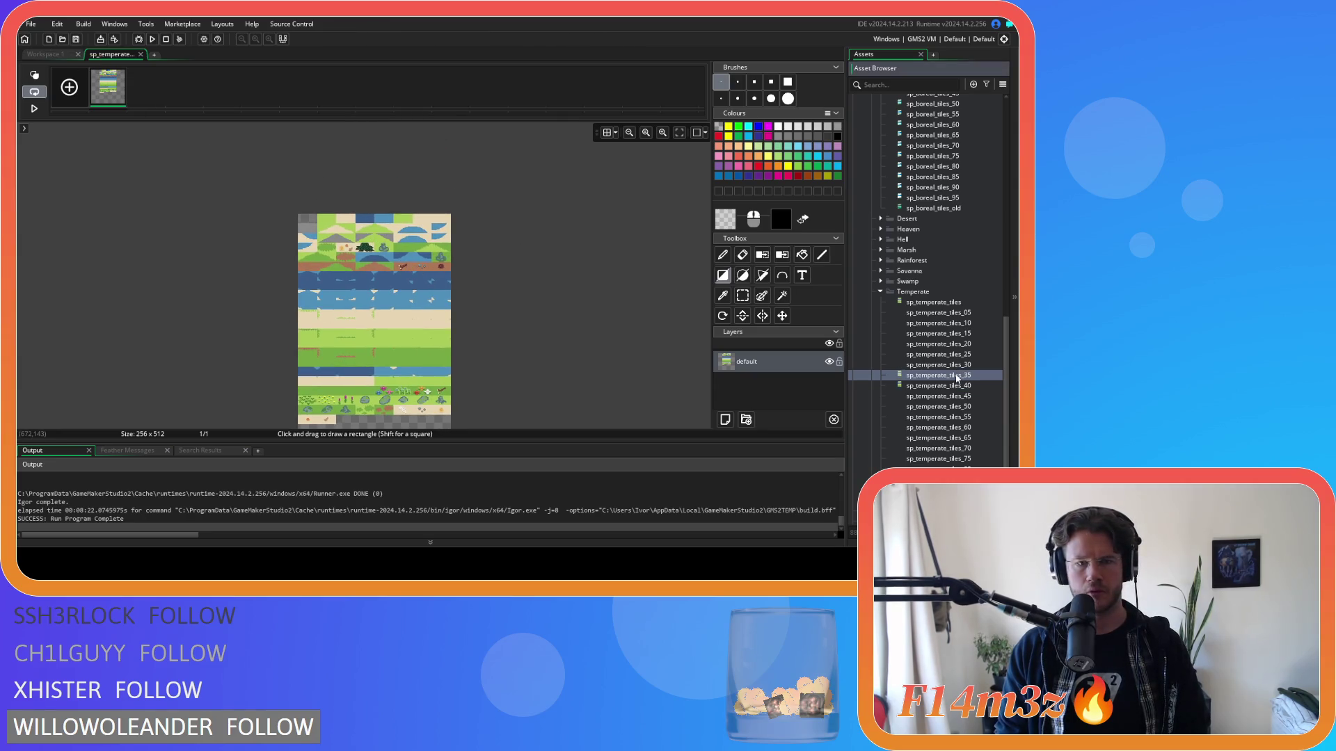
Step: Open sp_temperate_tiles_35's image and rectangle-select, then deselect, its top-left tile
left_click(148, 150)
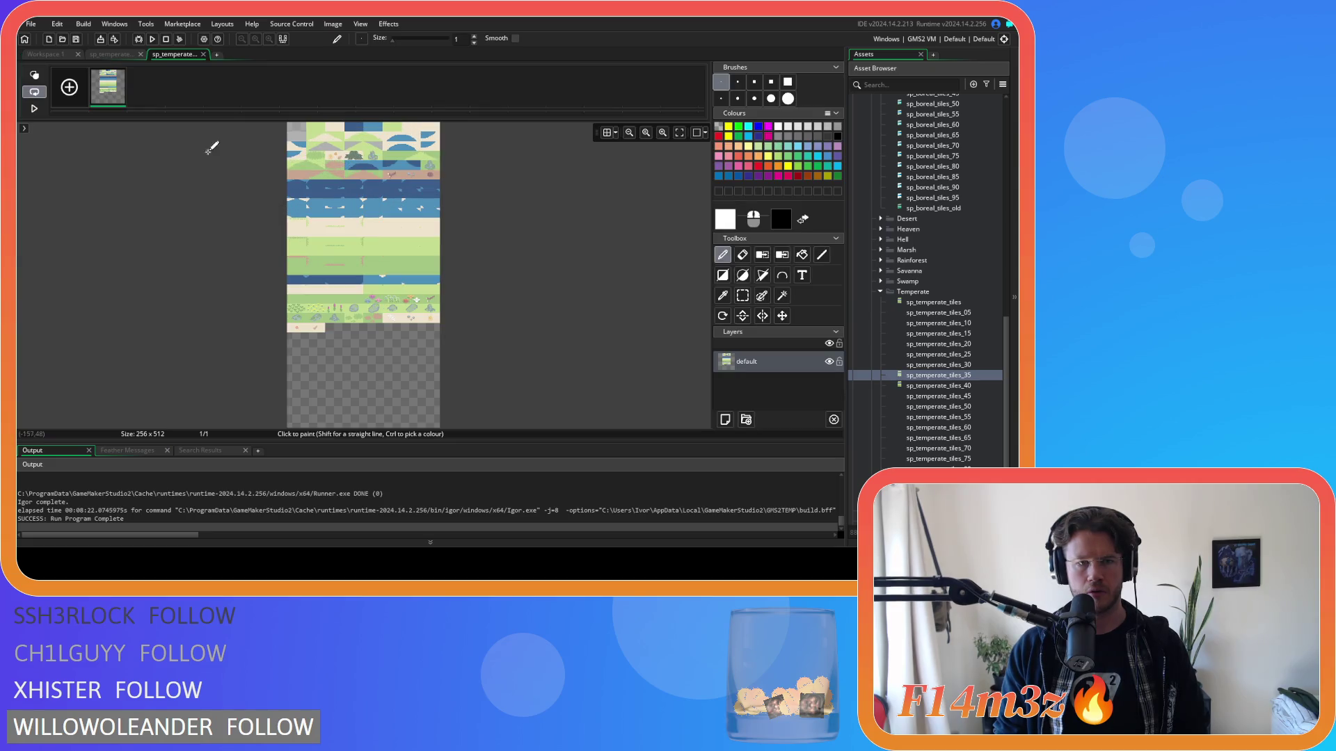
left_click(742, 296)
scroll(313, 304, "up", 10)
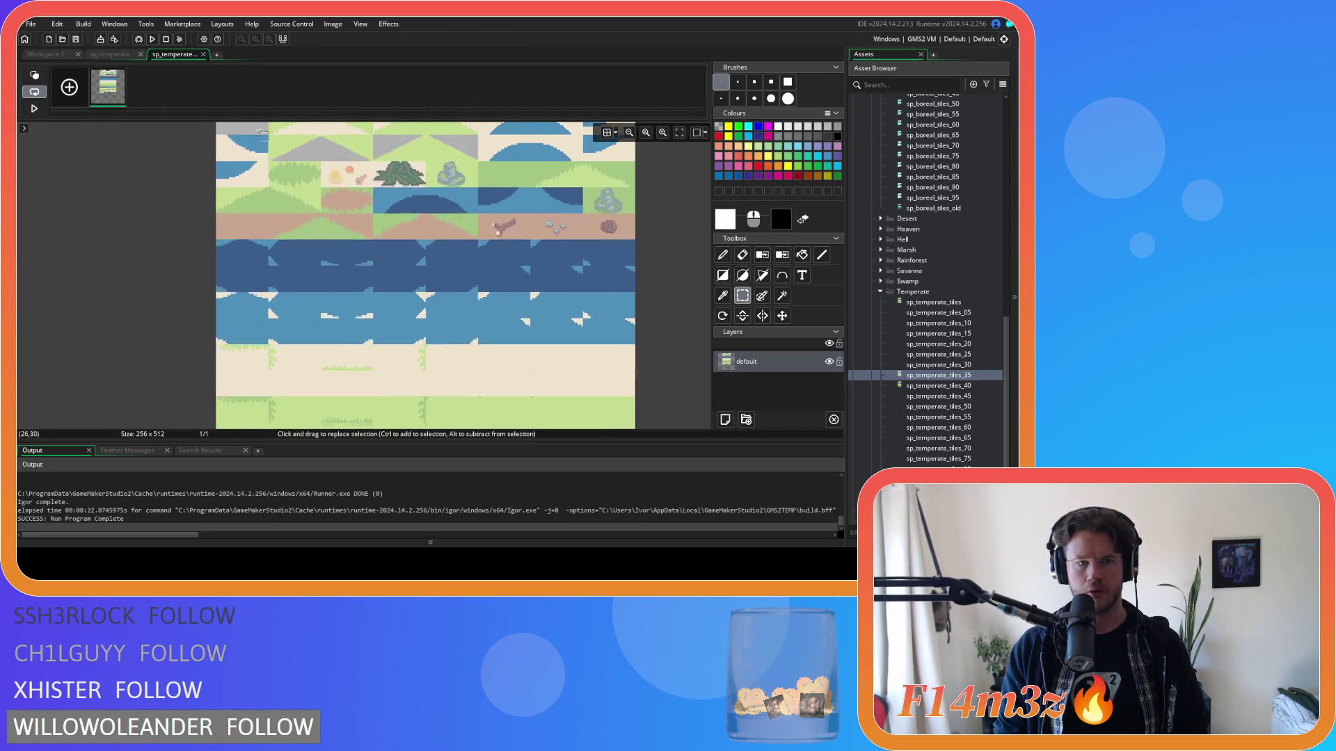
mouse_move(324, 300)
left_mouse_down()
mouse_move(261, 251)
mouse_move(150, 216)
left_mouse_up()
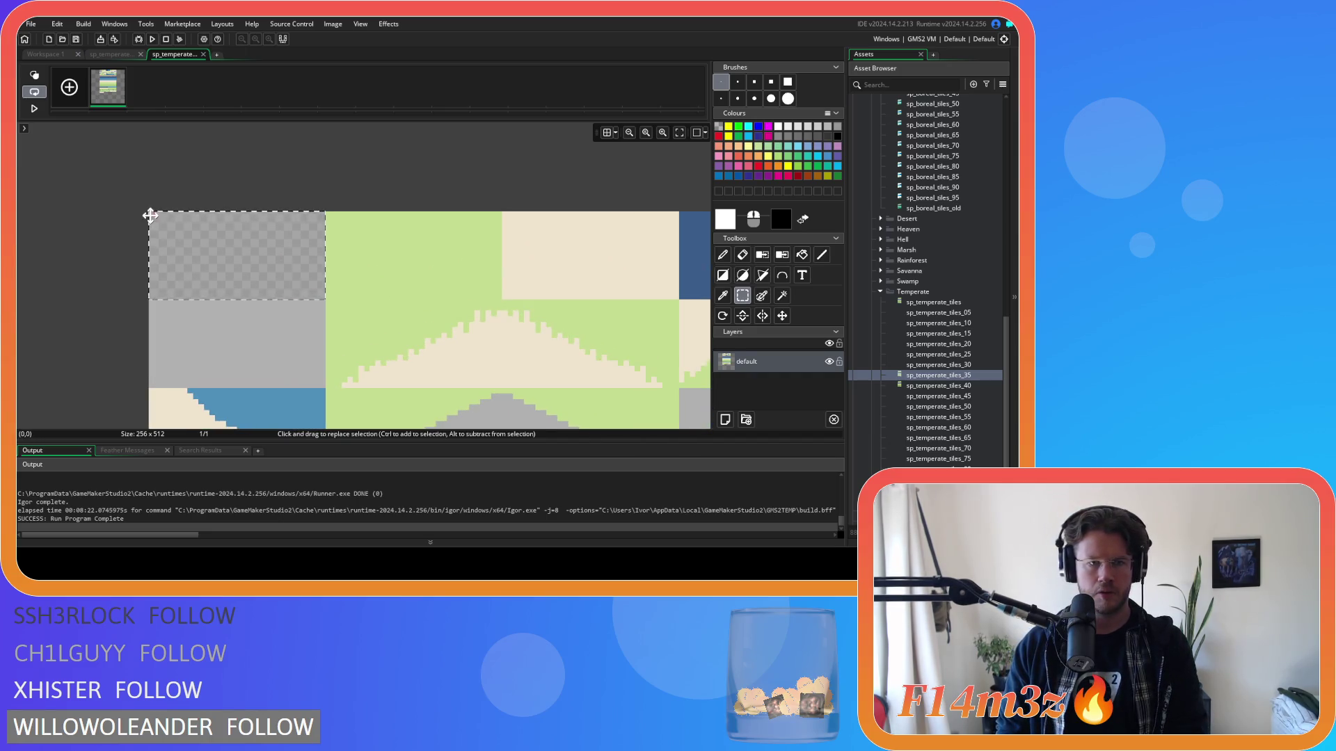
left_click(150, 216)
Step: Close the tiles_35 image editor and sprite window, then open sp_temperate_tiles_40
left_click(204, 54)
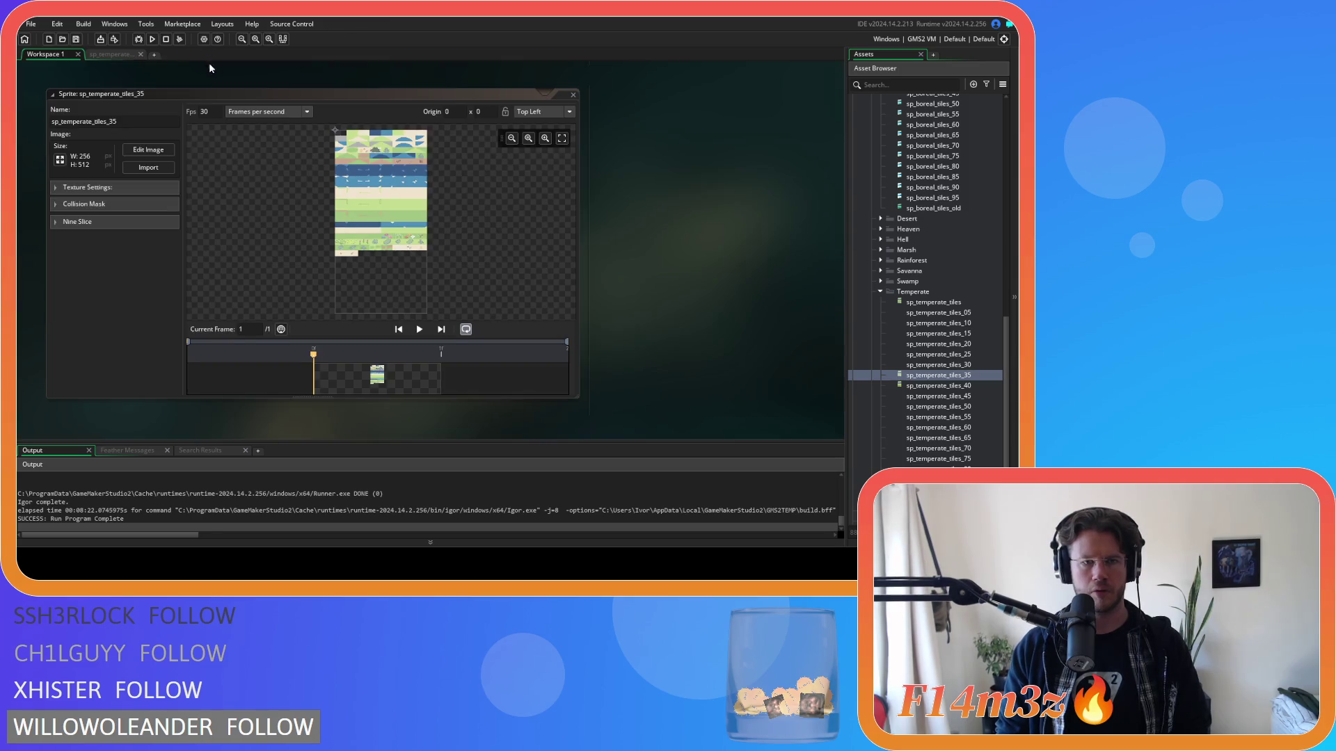
left_click(572, 95)
left_click(971, 387)
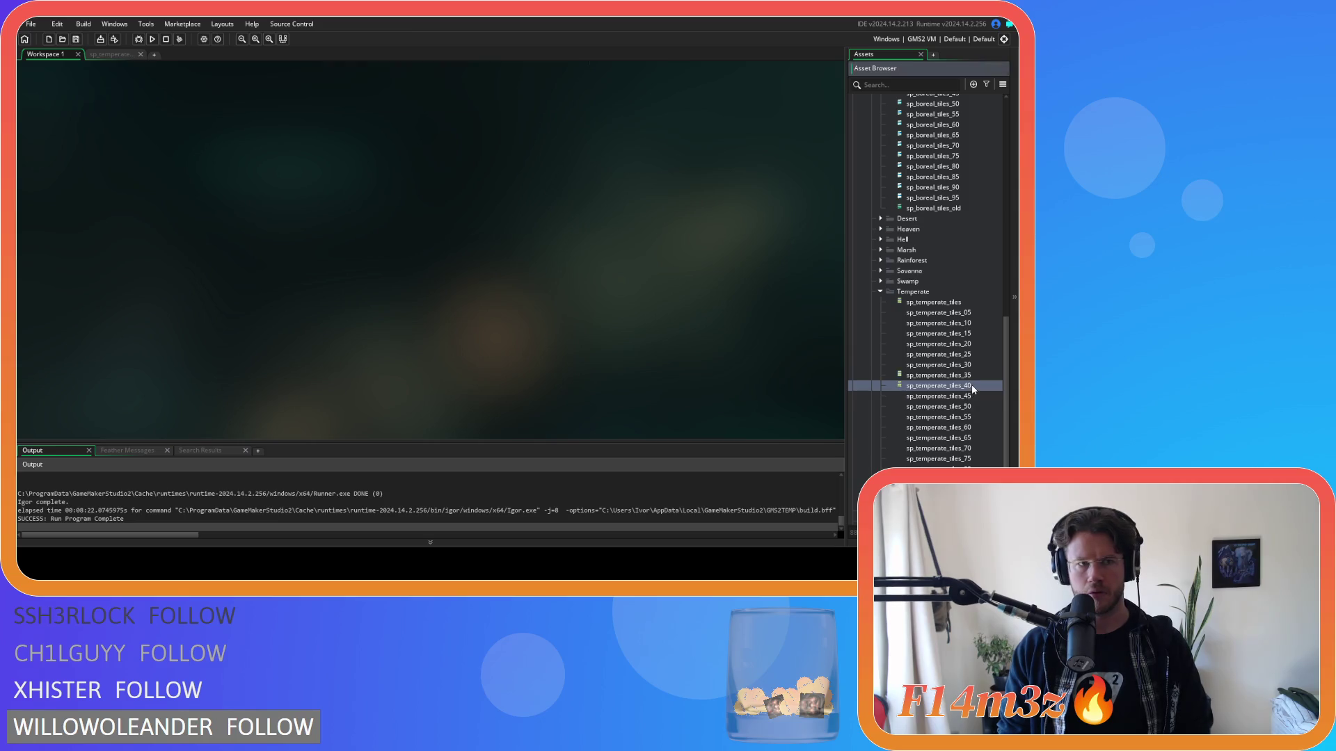
double_click(971, 387)
Step: Open the tiles_40 image and confirm the transparent paint colour
left_click(143, 123)
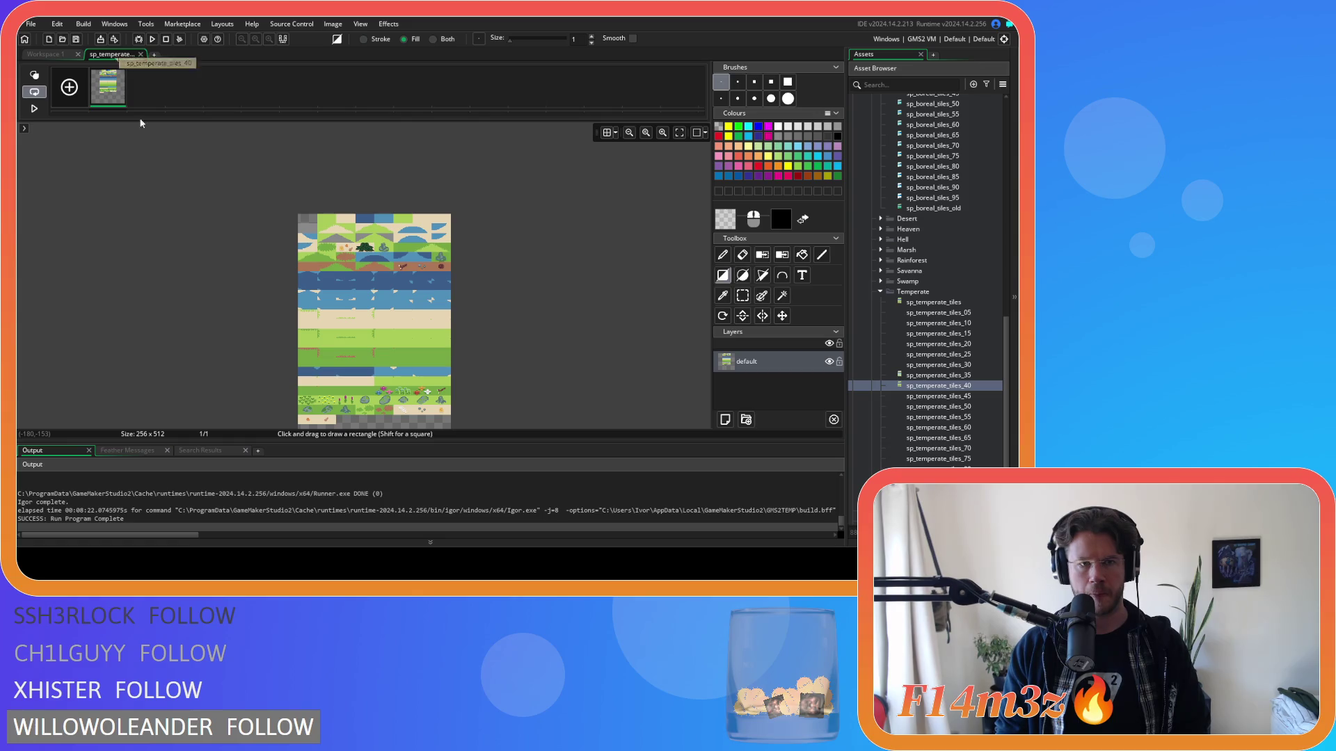
scroll(486, 362, "down", 2)
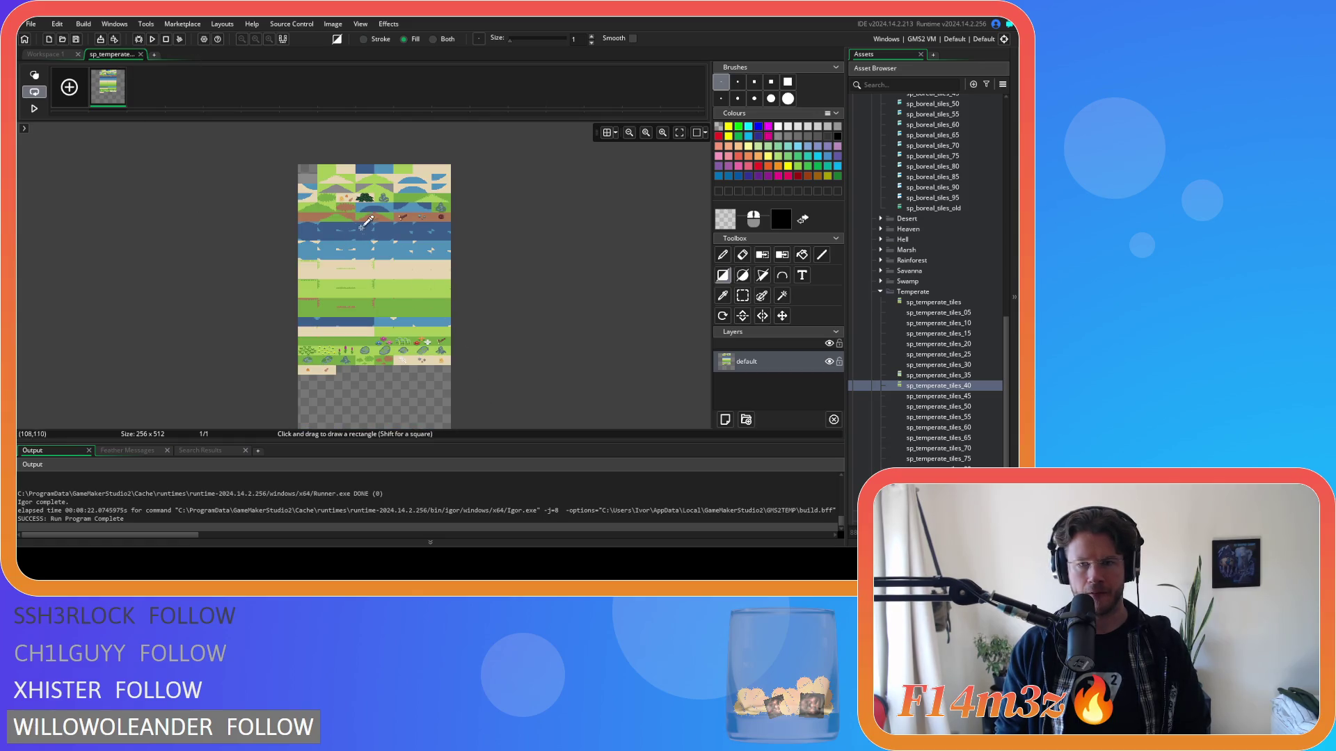
left_click(726, 221)
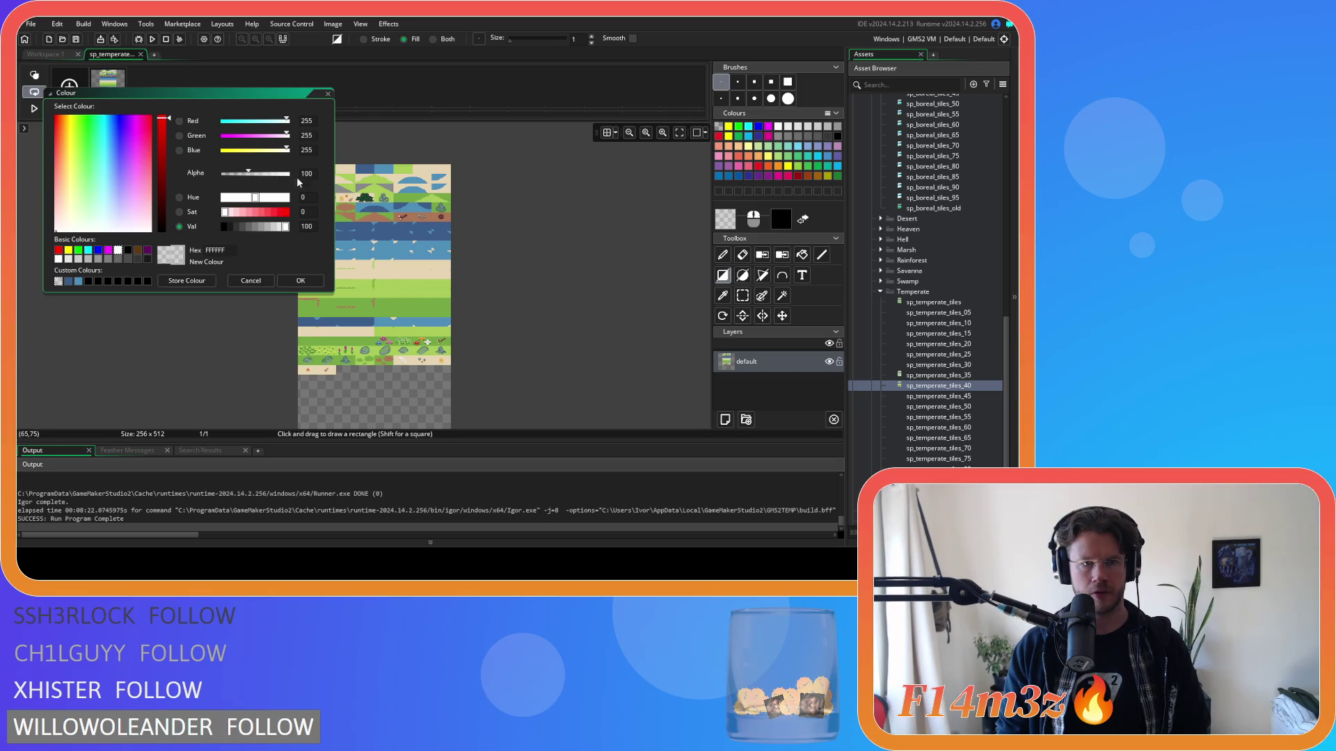
left_click(289, 284)
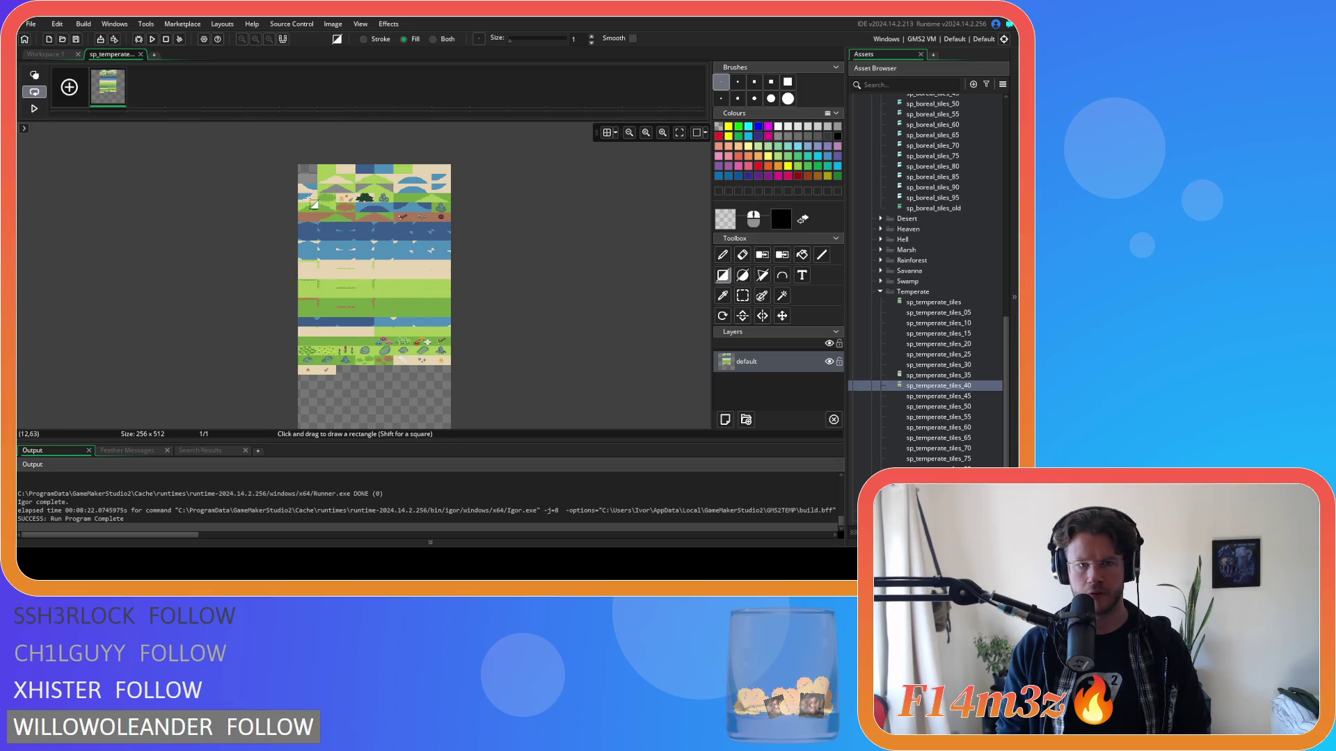
Step: Zoom to the bottom rows and draw a filled rectangle clearing the sand tile
scroll(310, 211, "up", 2)
scroll(311, 211, "up", 5)
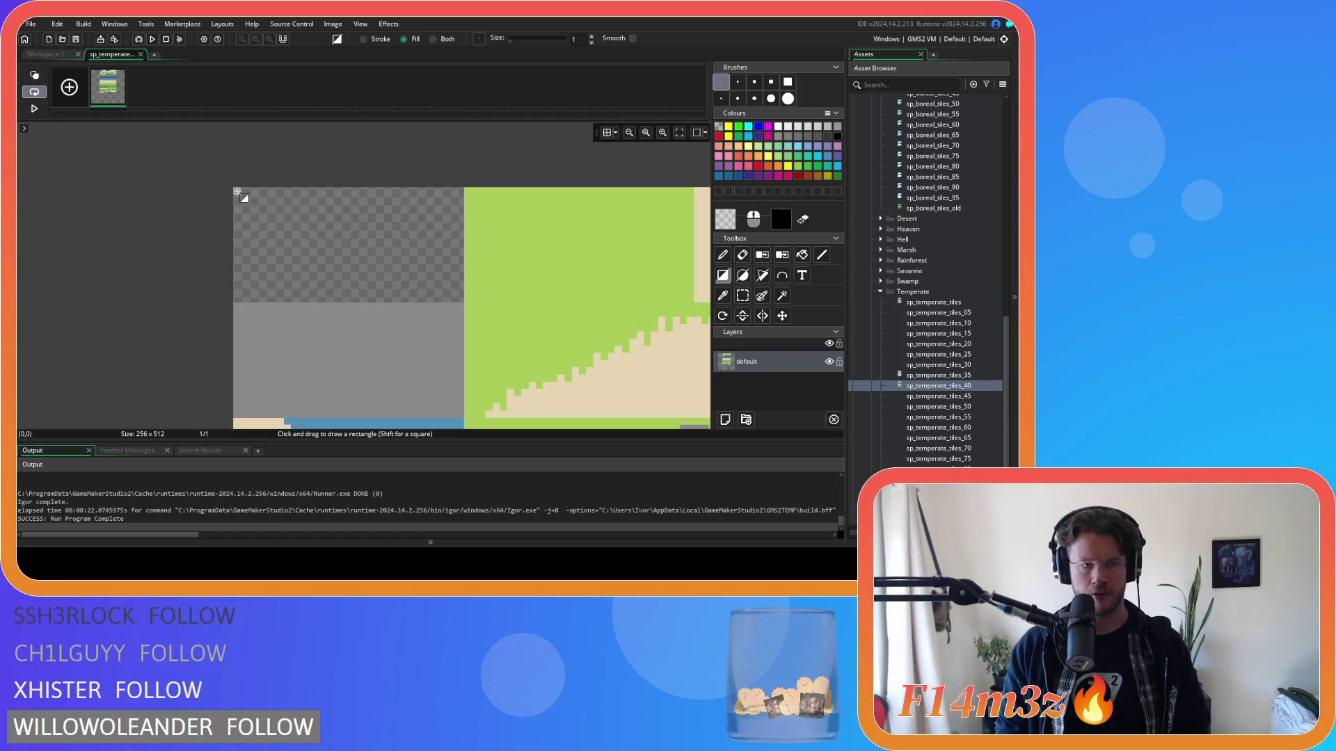
scroll(604, 385, "down", 6)
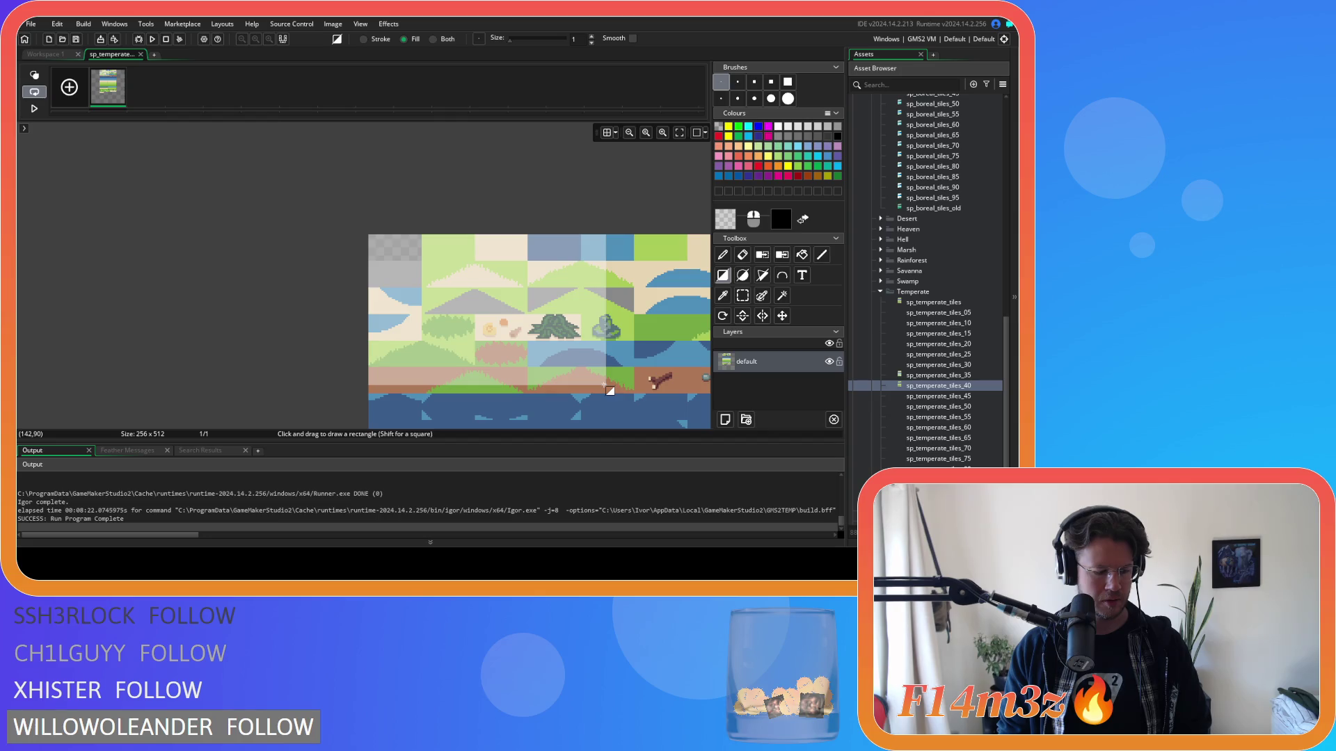
scroll(549, 394, "down", 5)
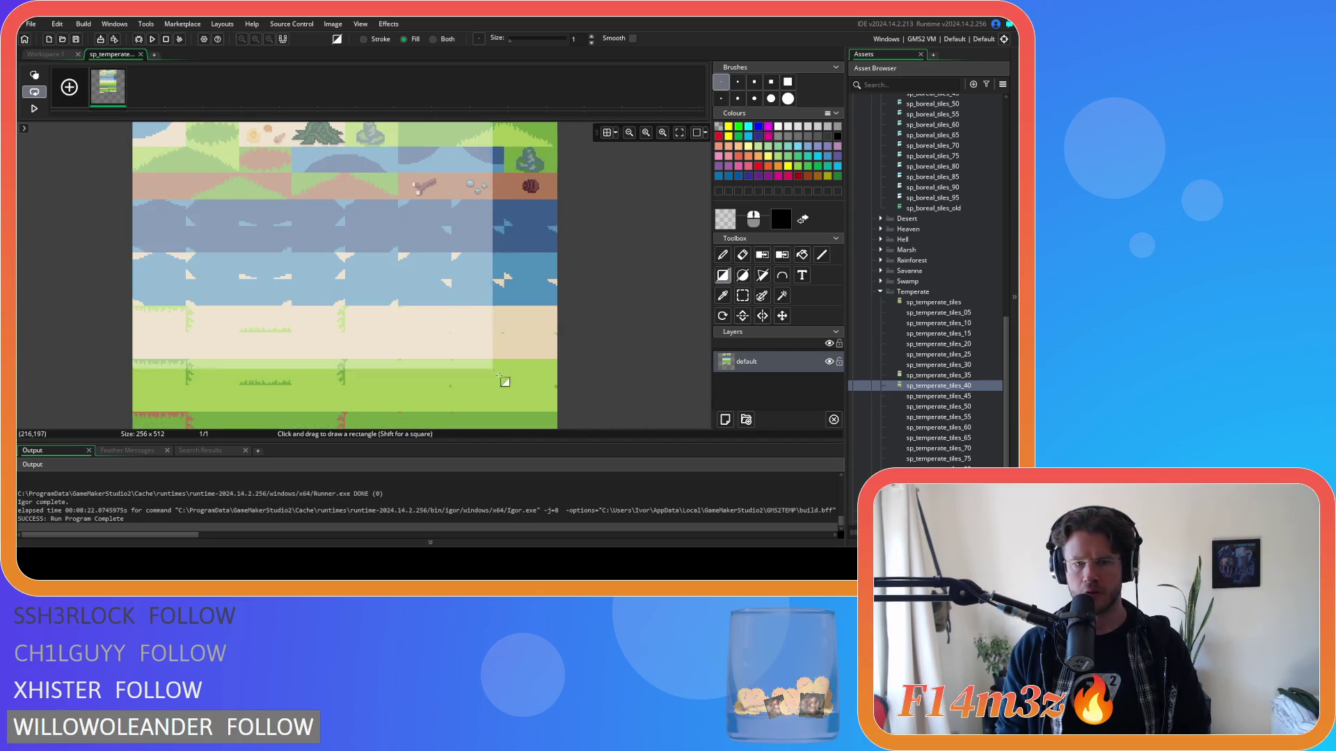
scroll(549, 393, "up", 6)
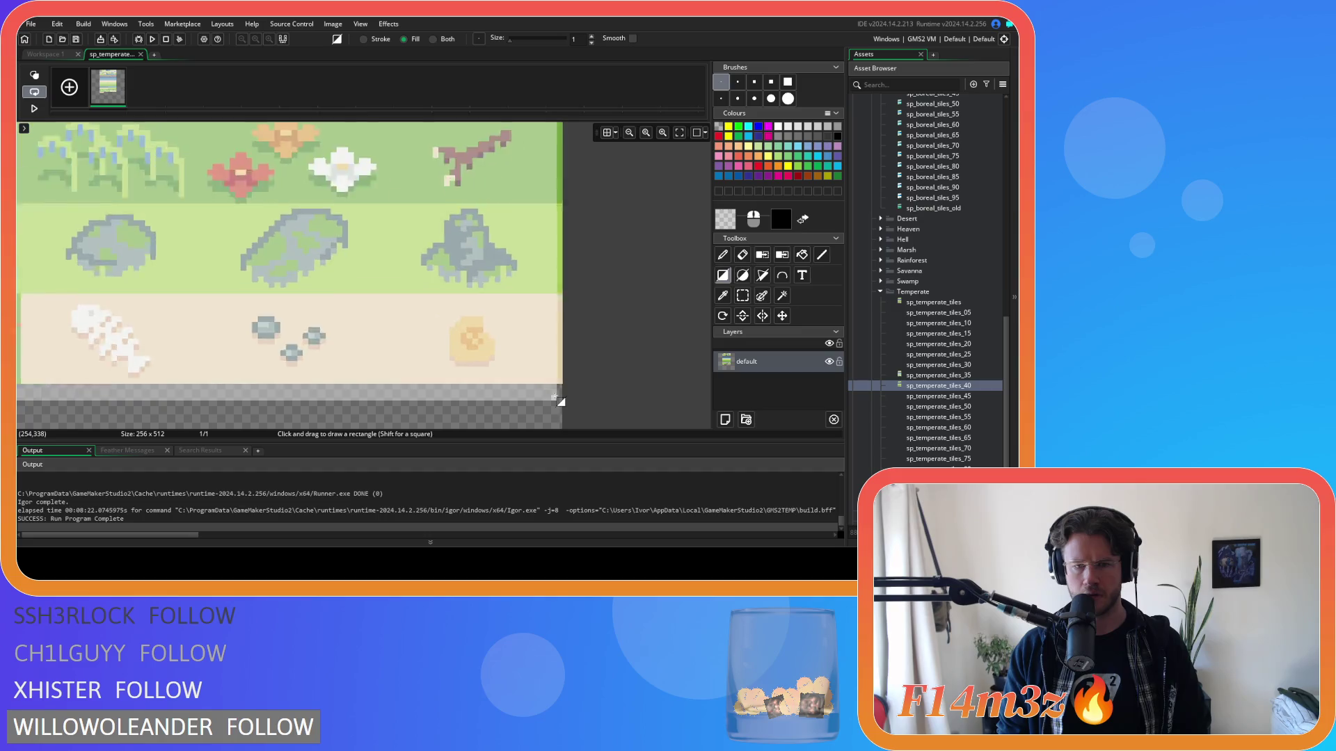
scroll(352, 403, "left", 10)
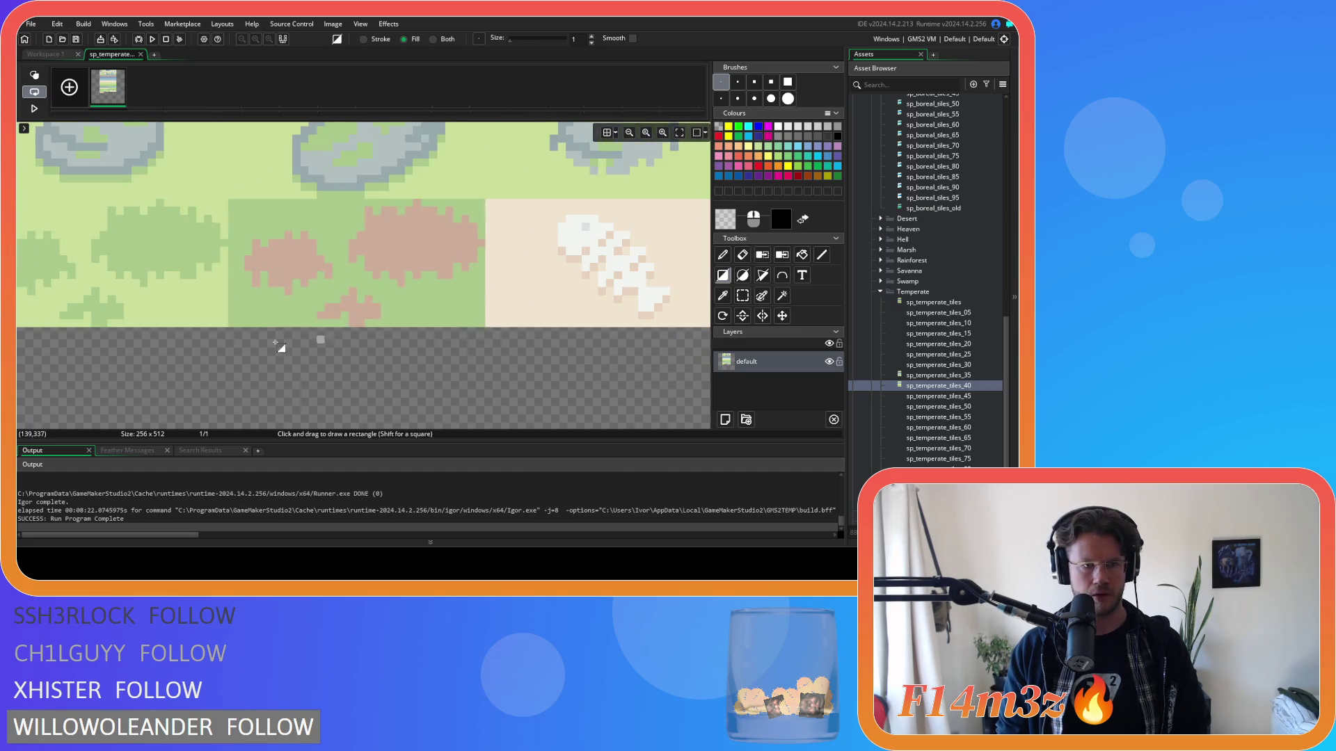
left_click_drag(560, 376, 54, 254)
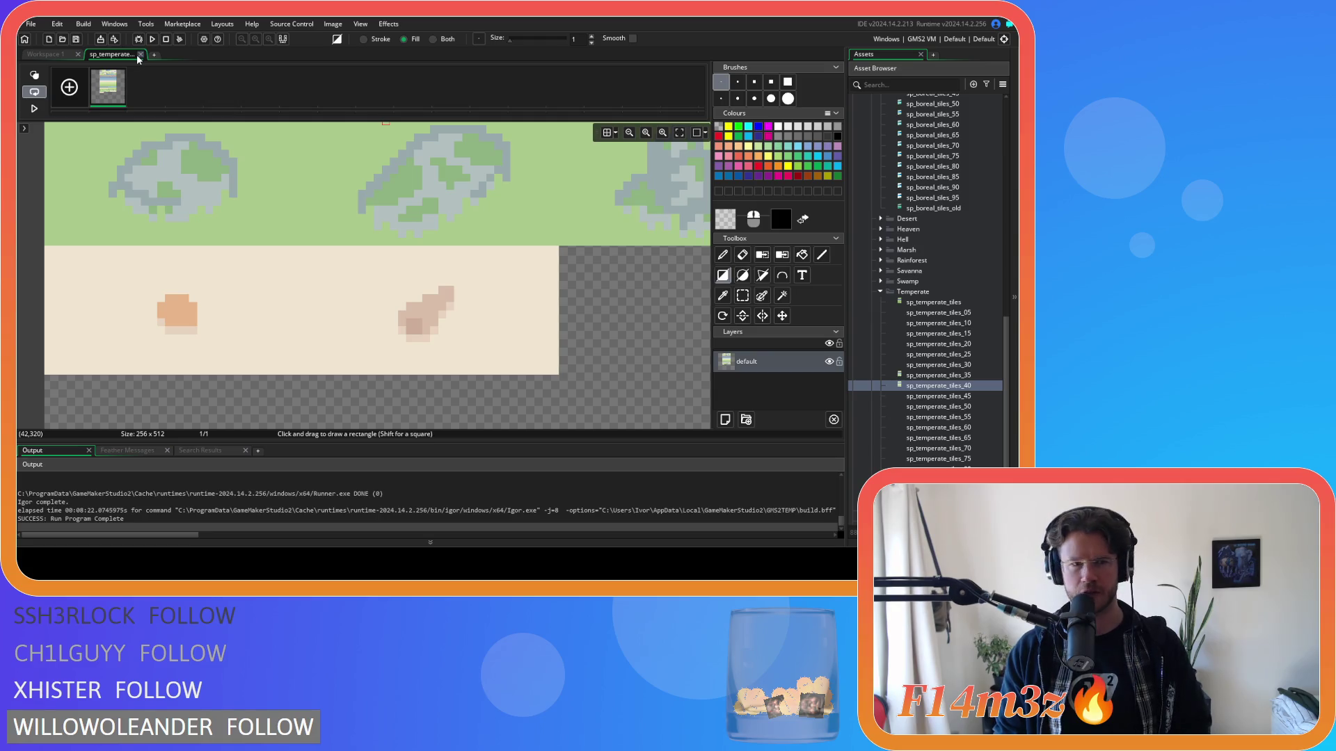
left_click(140, 55)
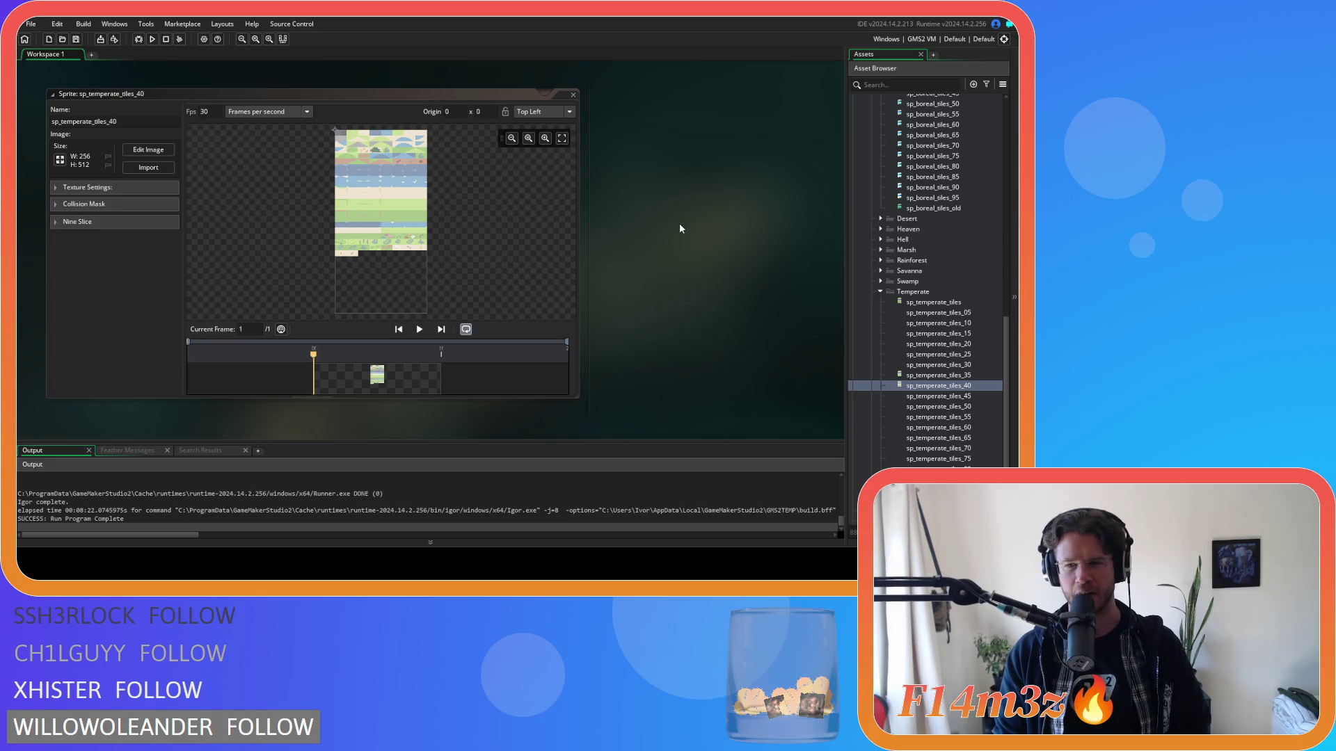
mouse_move(680, 323)
left_mouse_down()
mouse_move(737, 296)
mouse_move(733, 327)
mouse_move(747, 317)
left_mouse_up()
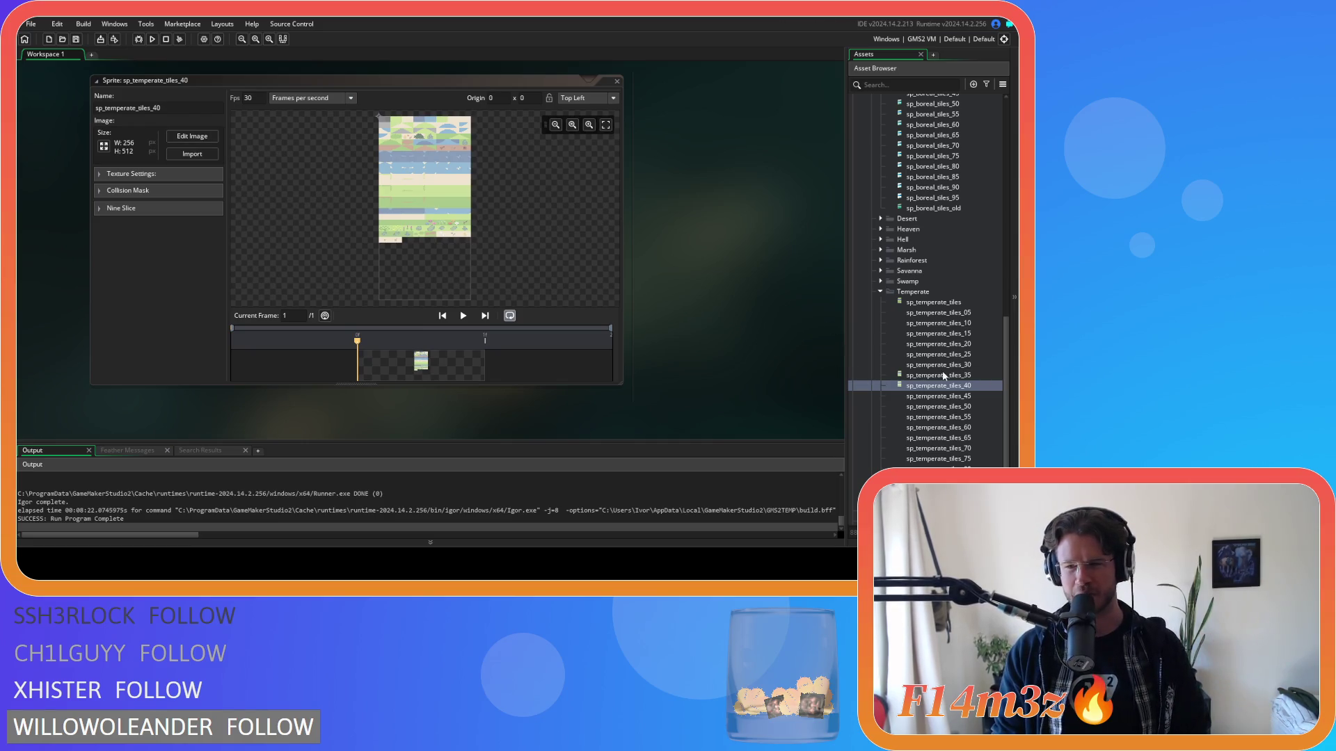
left_click(618, 87)
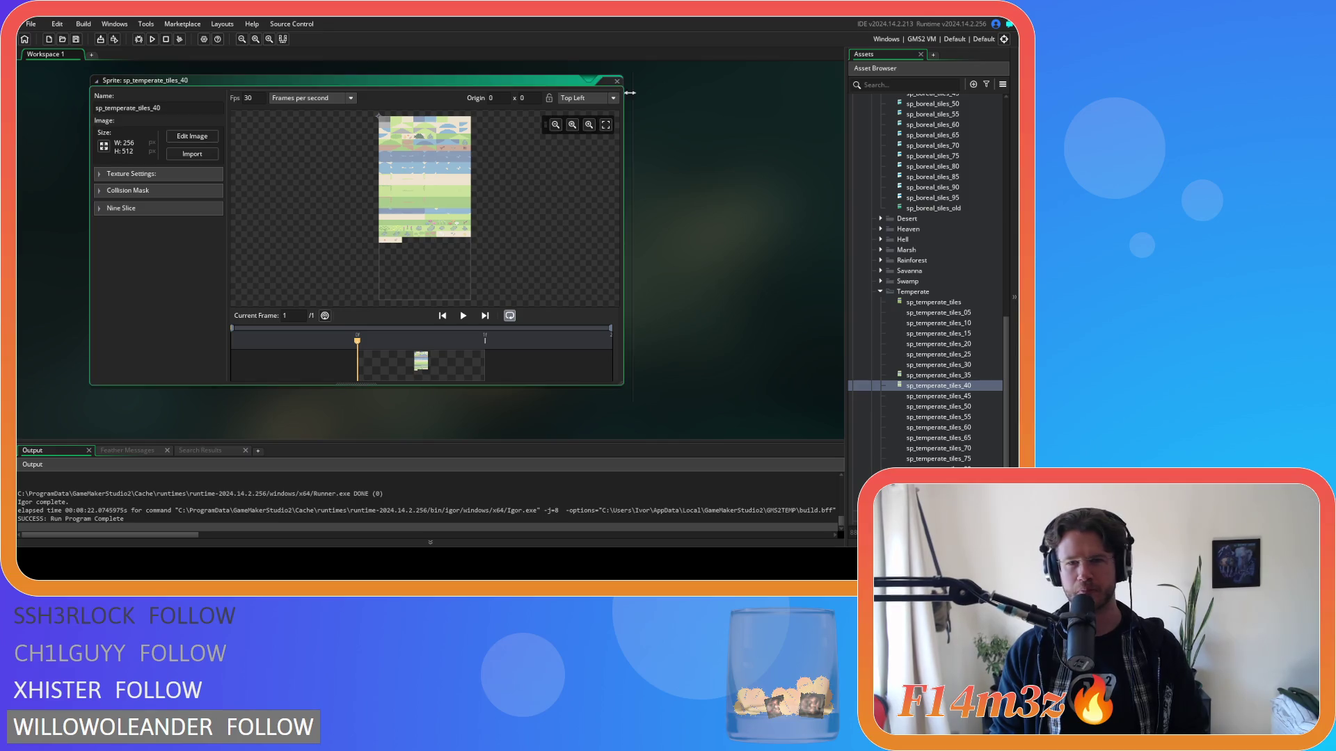
left_click(617, 82)
double_click(953, 396)
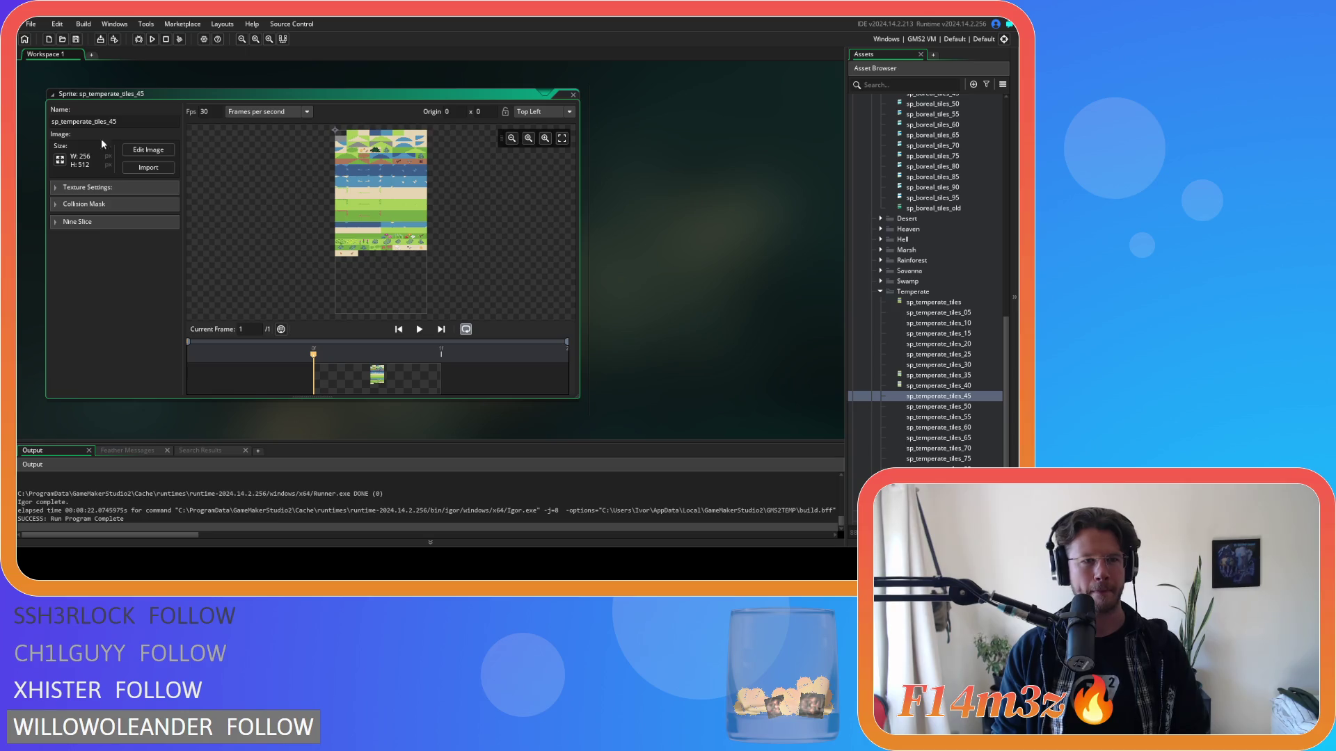
left_click(573, 94)
double_click(939, 385)
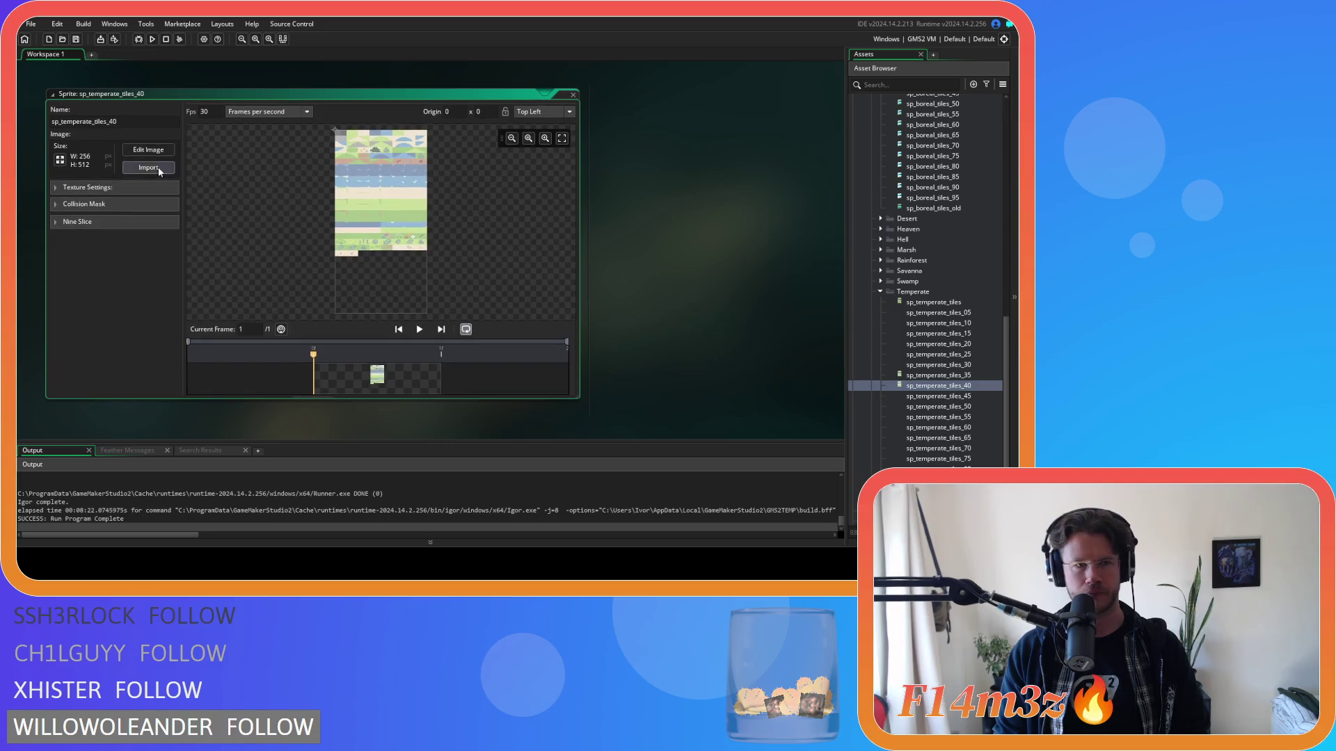
left_click(148, 150)
scroll(306, 251, "up", 2)
scroll(299, 280, "up", 2)
left_click(742, 295)
scroll(390, 314, "up", 3)
mouse_move(385, 311)
left_mouse_down()
mouse_move(195, 240)
mouse_move(182, 211)
left_mouse_up()
key("Delete")
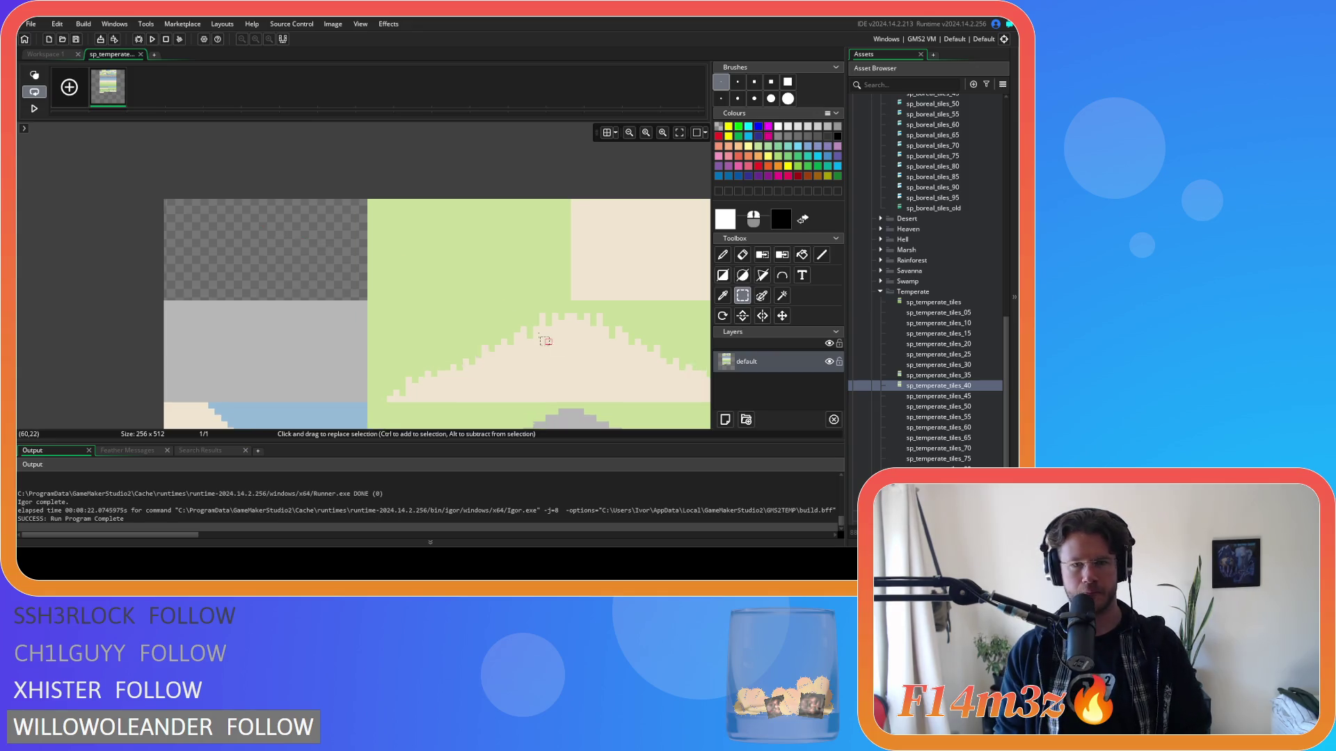
Step: Fill the top blue tile, semicircle, light-blue patches and water strip with dark blue 3C5E8B
scroll(562, 351, "down", 4)
scroll(486, 319, "down", 1)
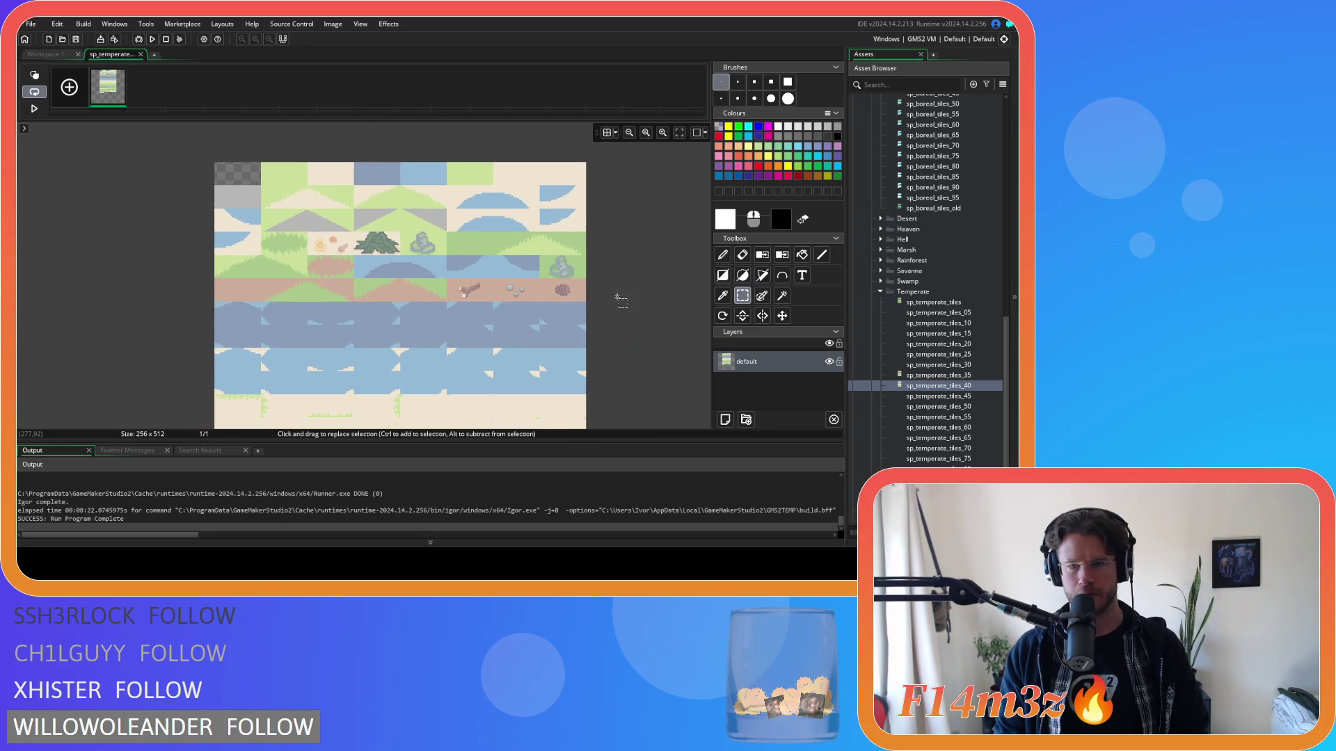
left_click(725, 224)
left_click(68, 281)
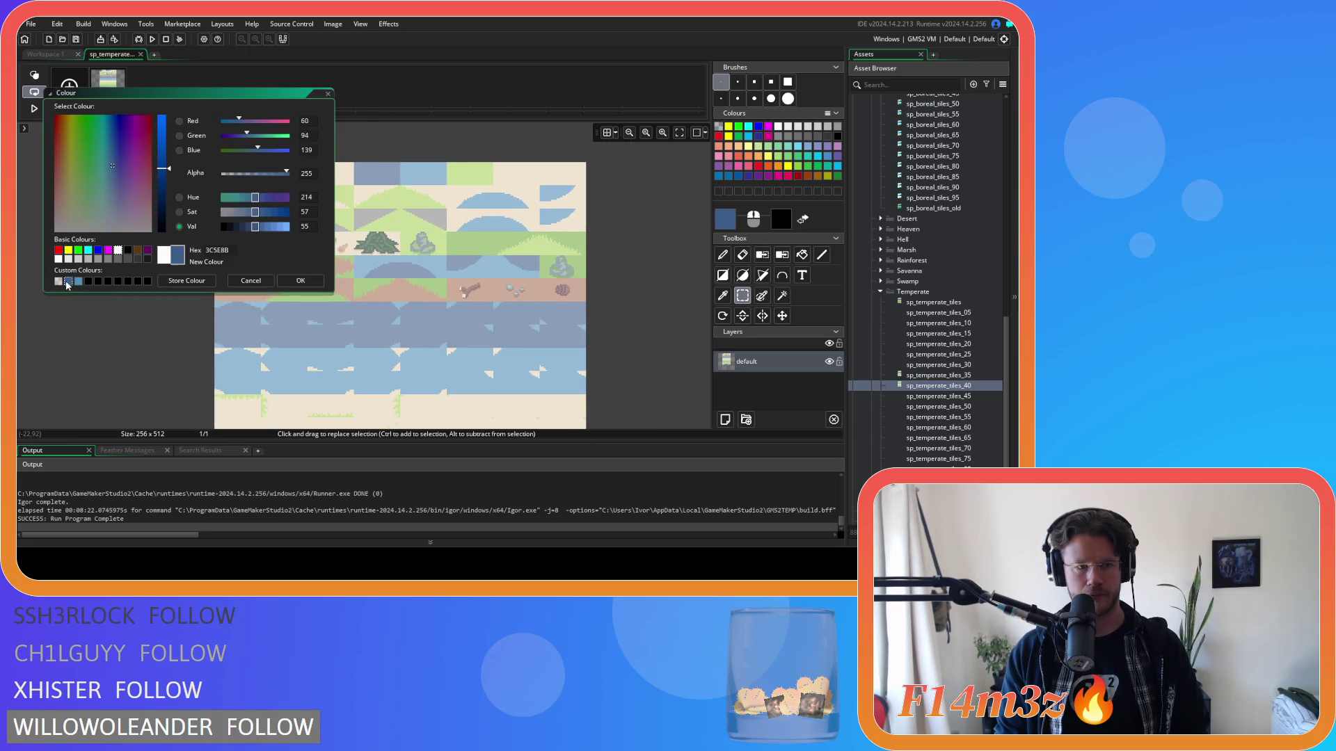
left_click(300, 281)
left_click(801, 254)
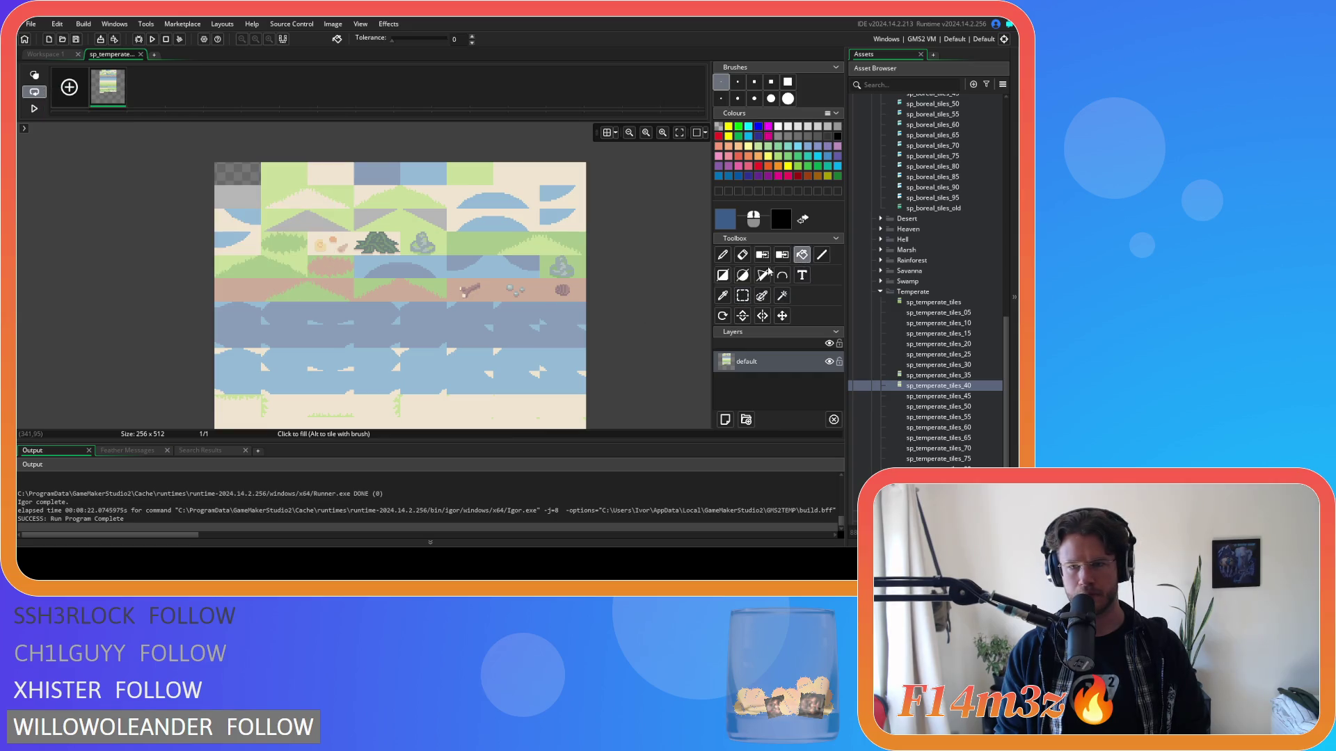
left_click(356, 140)
left_click(380, 236)
left_click(445, 226)
left_click(500, 221)
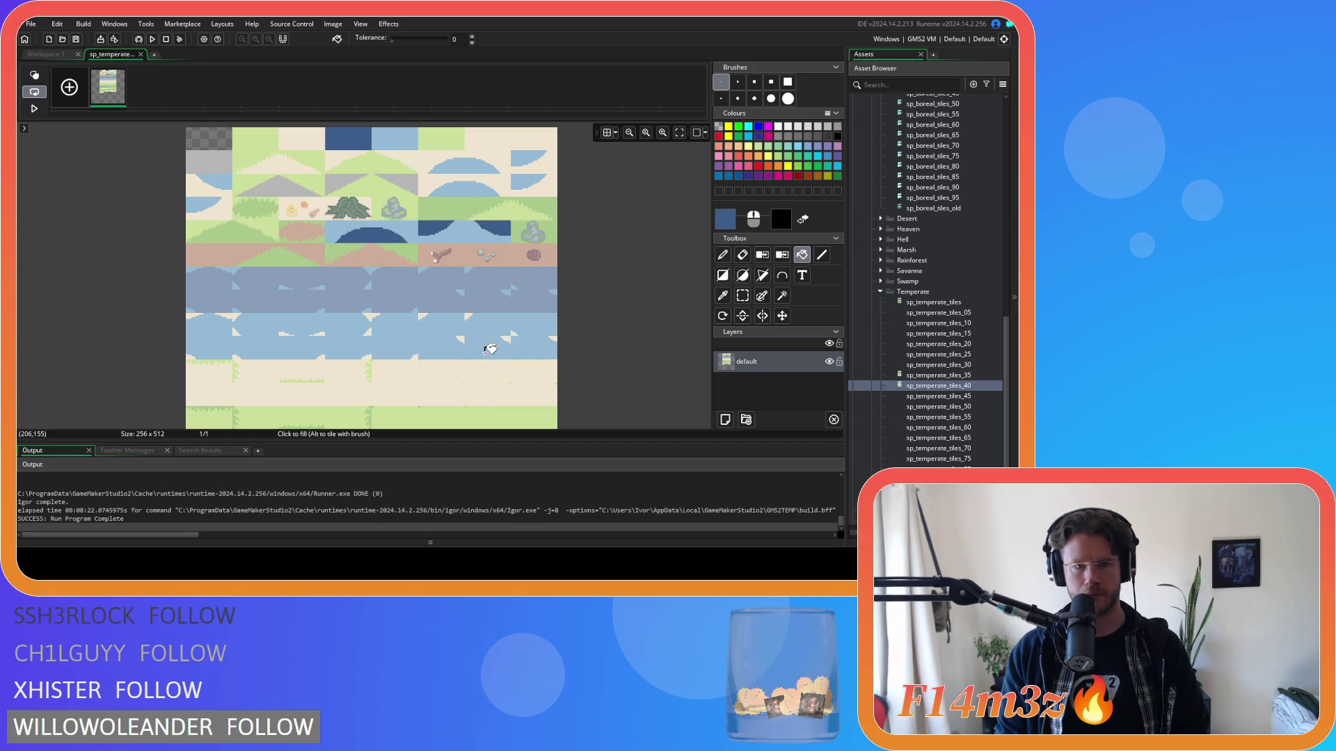
scroll(300, 272, "down", 5)
left_click(335, 303)
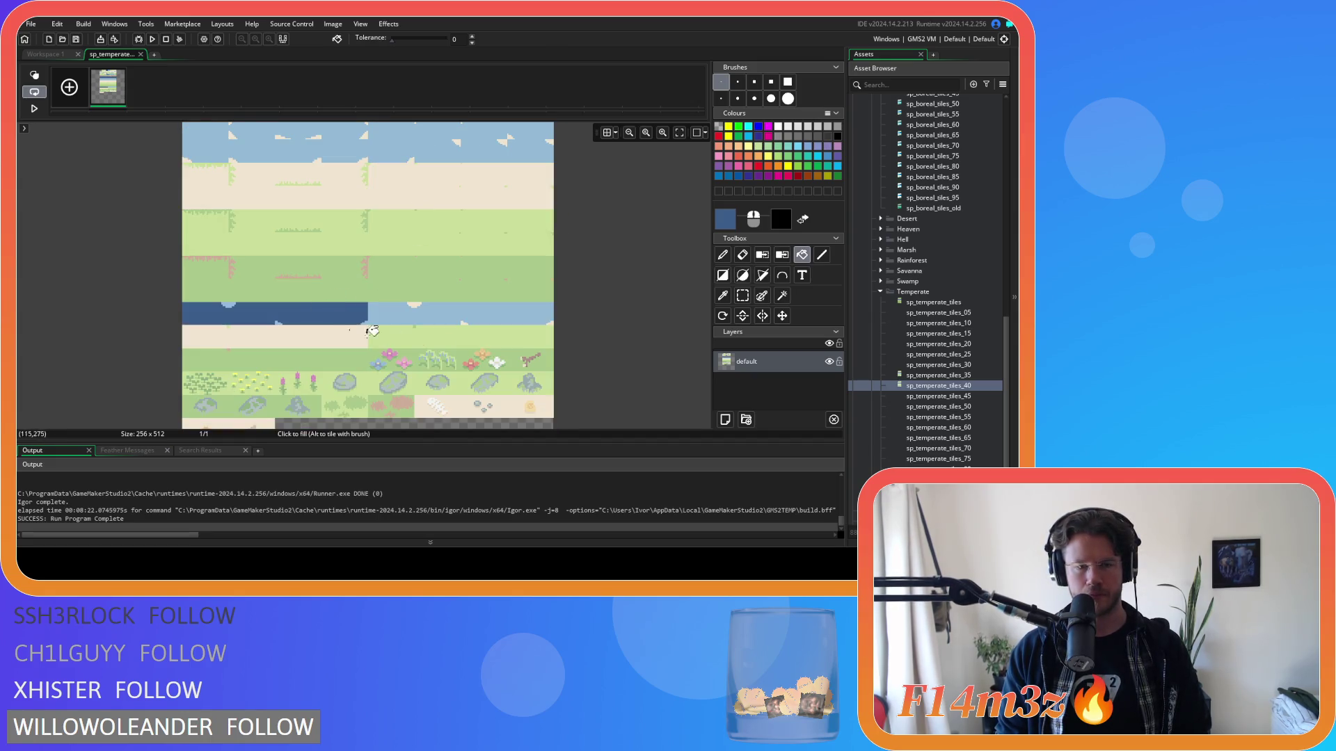
scroll(501, 289, "up", 5)
Step: Recolour the top tile, domes, half-shapes, left wedges and middle water band medium blue
left_click(726, 227)
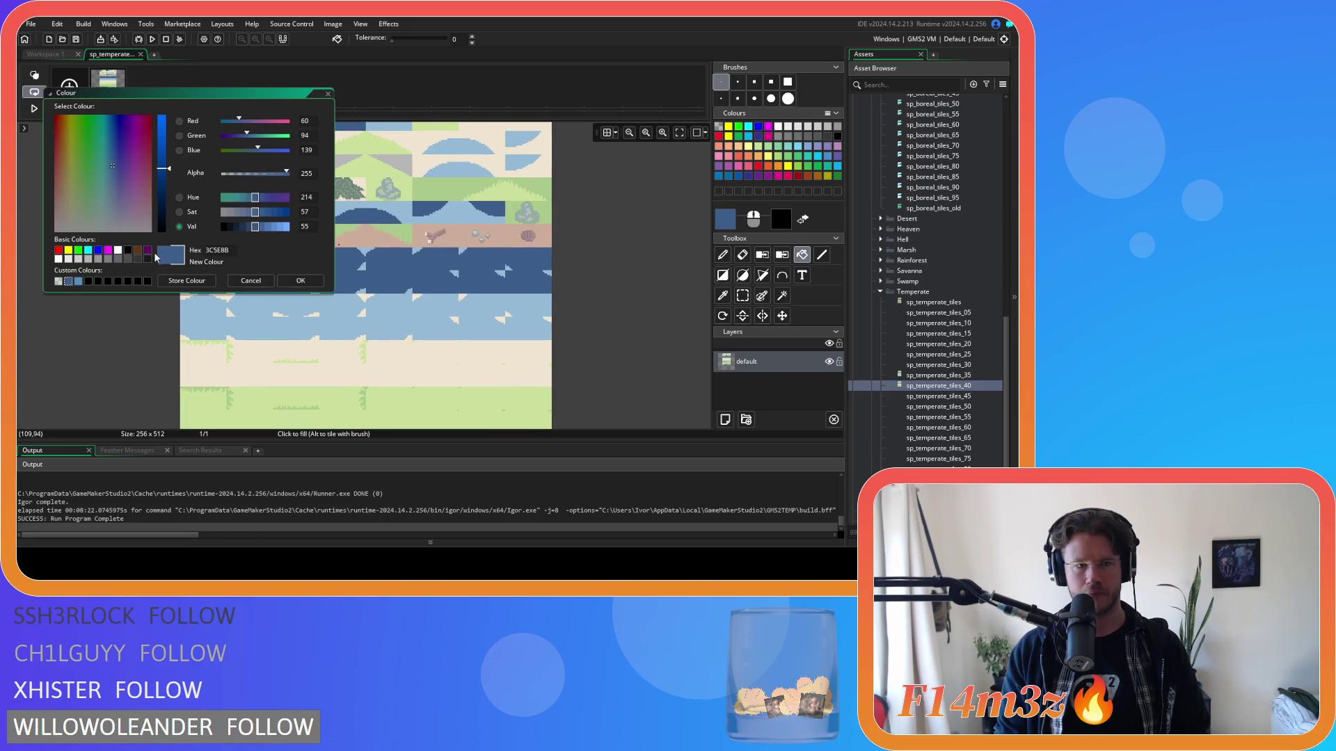
left_click(80, 281)
left_click(301, 280)
scroll(406, 246, "up", 3)
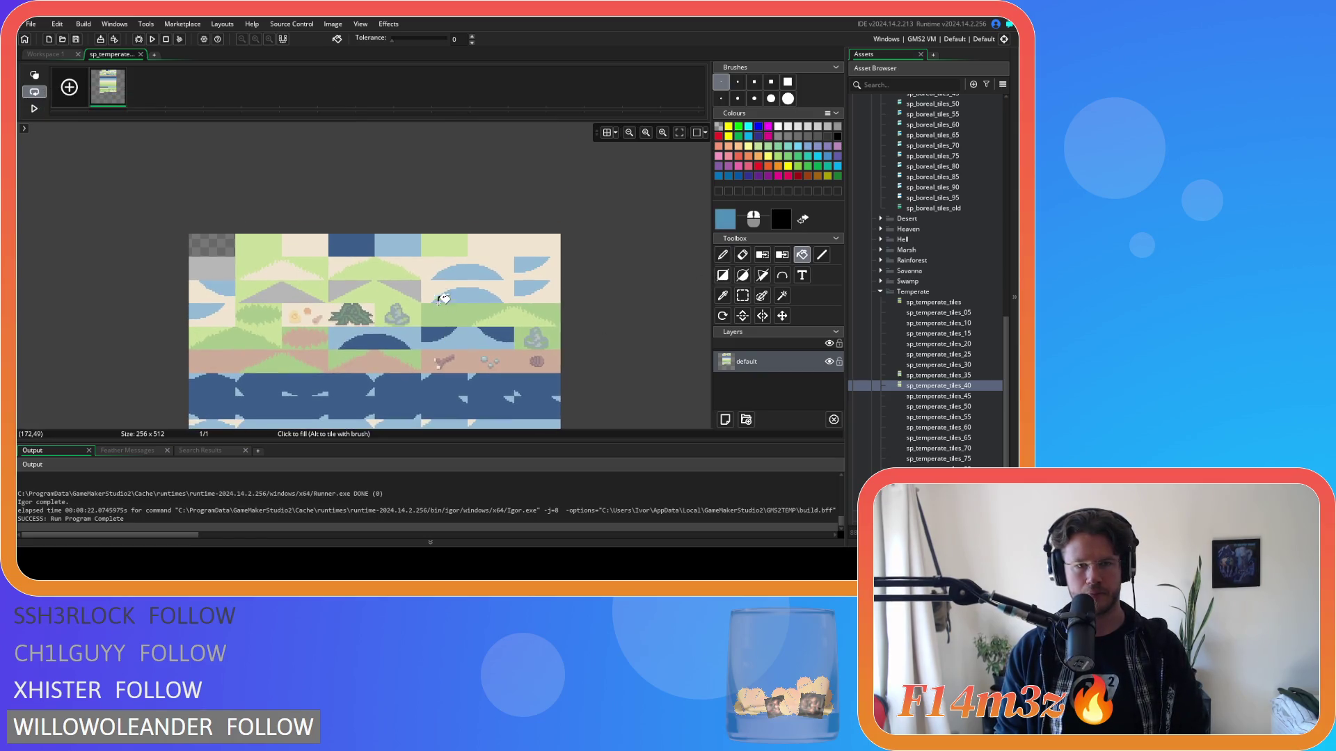
left_click(405, 247)
left_click(466, 272)
left_click(532, 262)
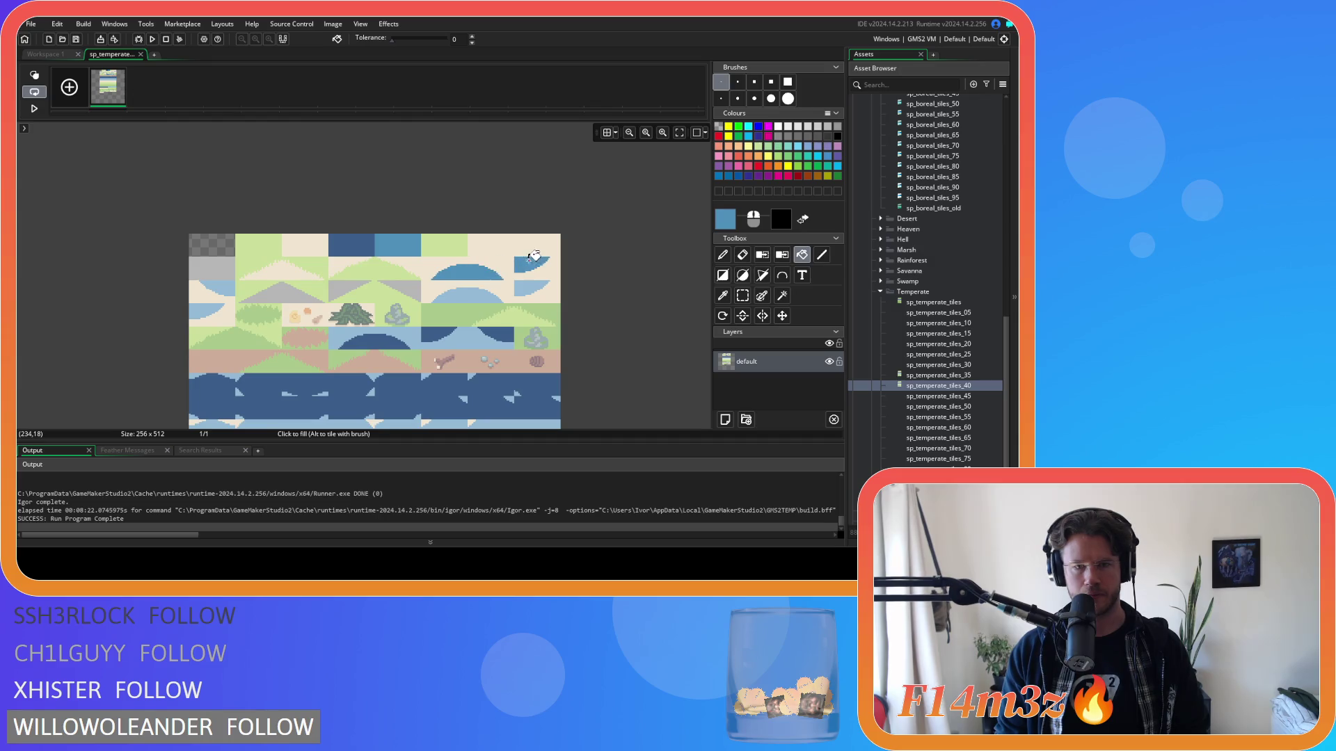
left_click(221, 282)
left_click(466, 295)
left_click(530, 288)
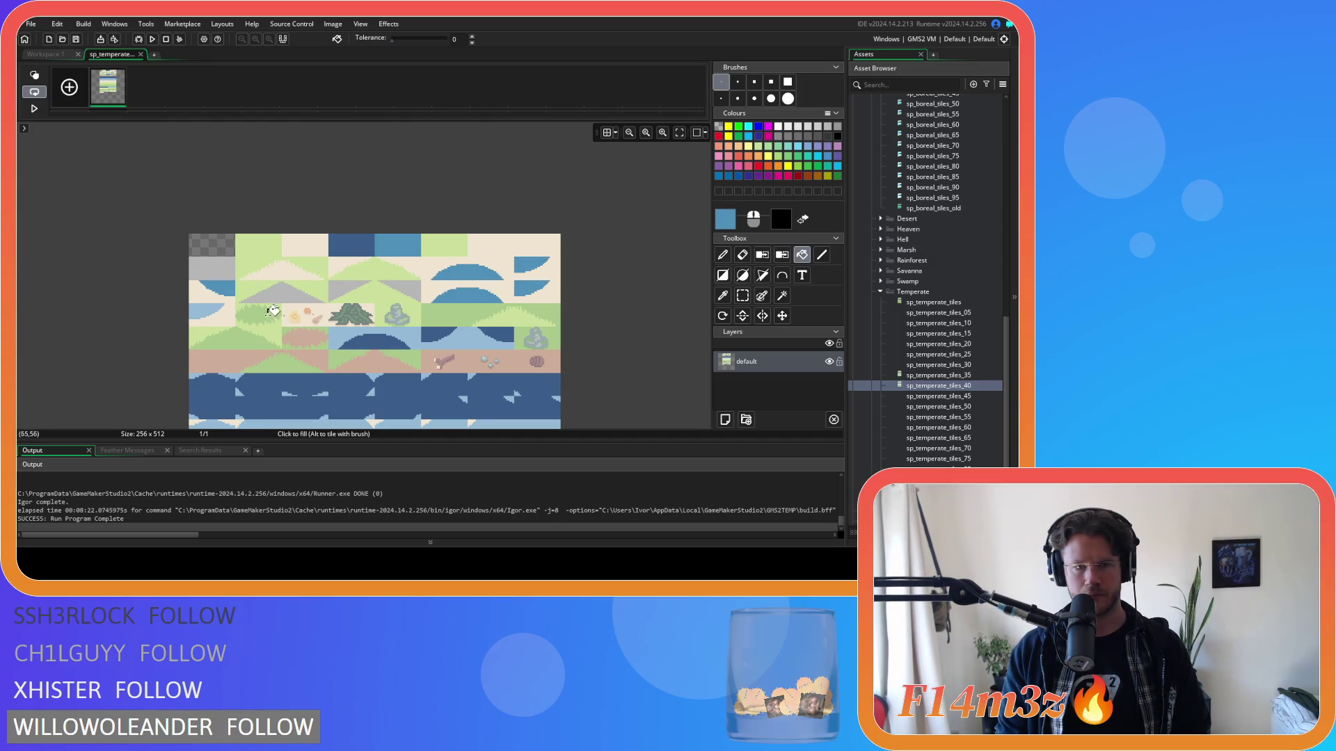
left_click(202, 300)
left_click(336, 339)
scroll(413, 370, "down", 3)
scroll(219, 239, "up", 2)
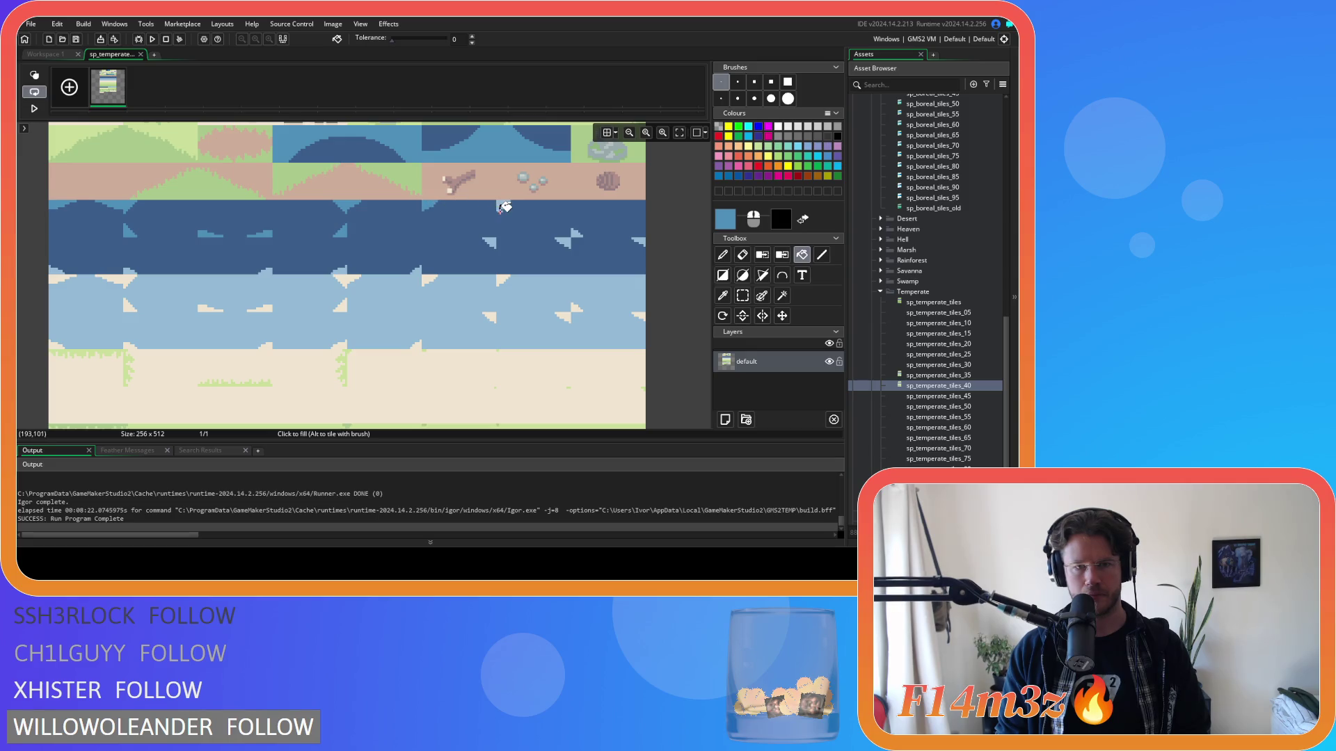
Step: Recolour the pale water row a deeper blue and scroll through the sheet to review it
scroll(475, 241, "right", 3)
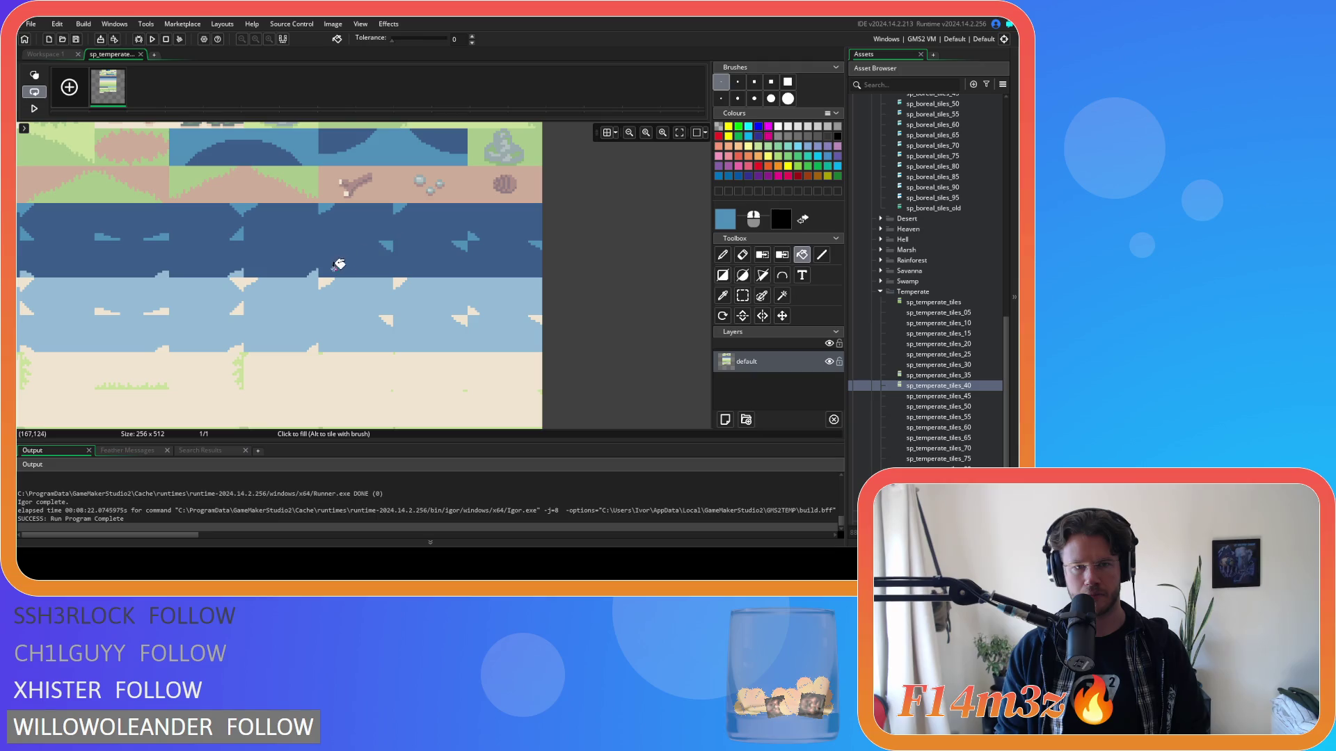
left_click(312, 280)
scroll(327, 264, "left", 6)
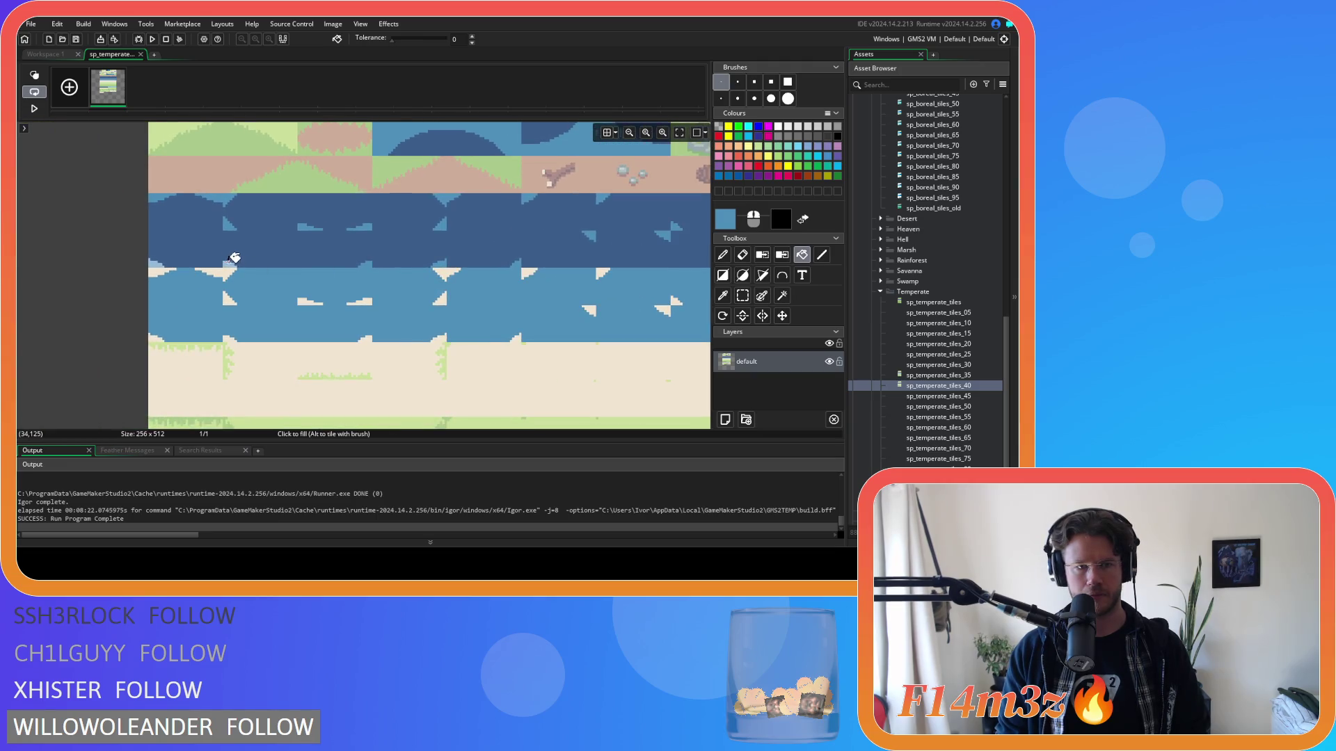
scroll(269, 188, "down", 5)
scroll(404, 320, "down", 1)
scroll(389, 348, "down", 1)
scroll(369, 348, "up", 3)
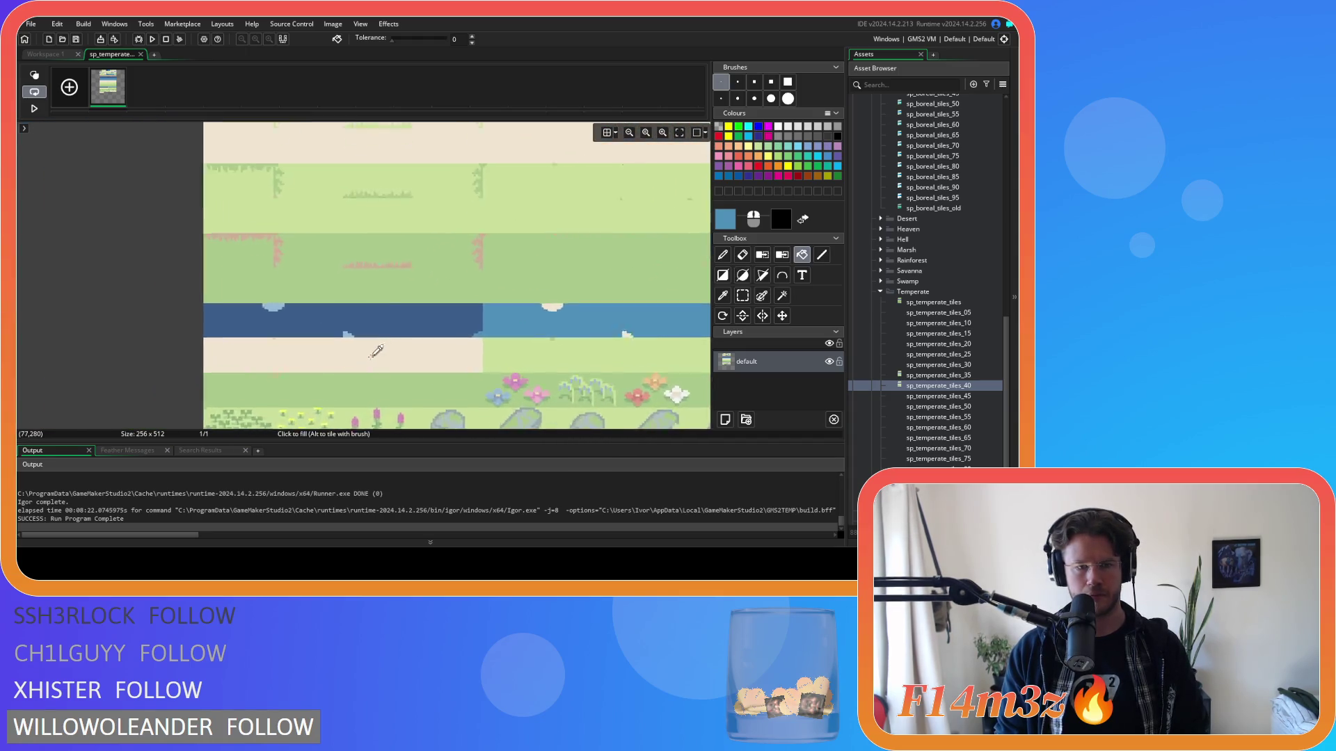
scroll(402, 299, "down", 5)
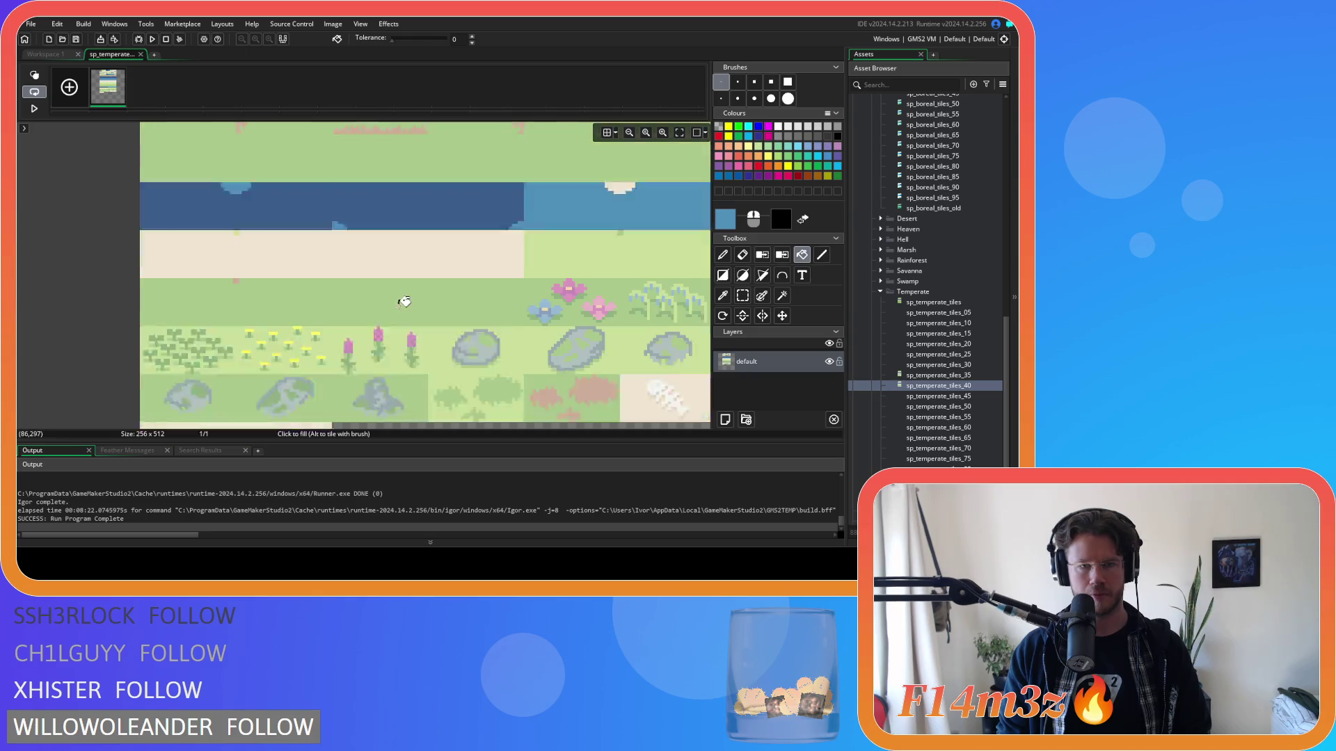
scroll(411, 302, "down", 5)
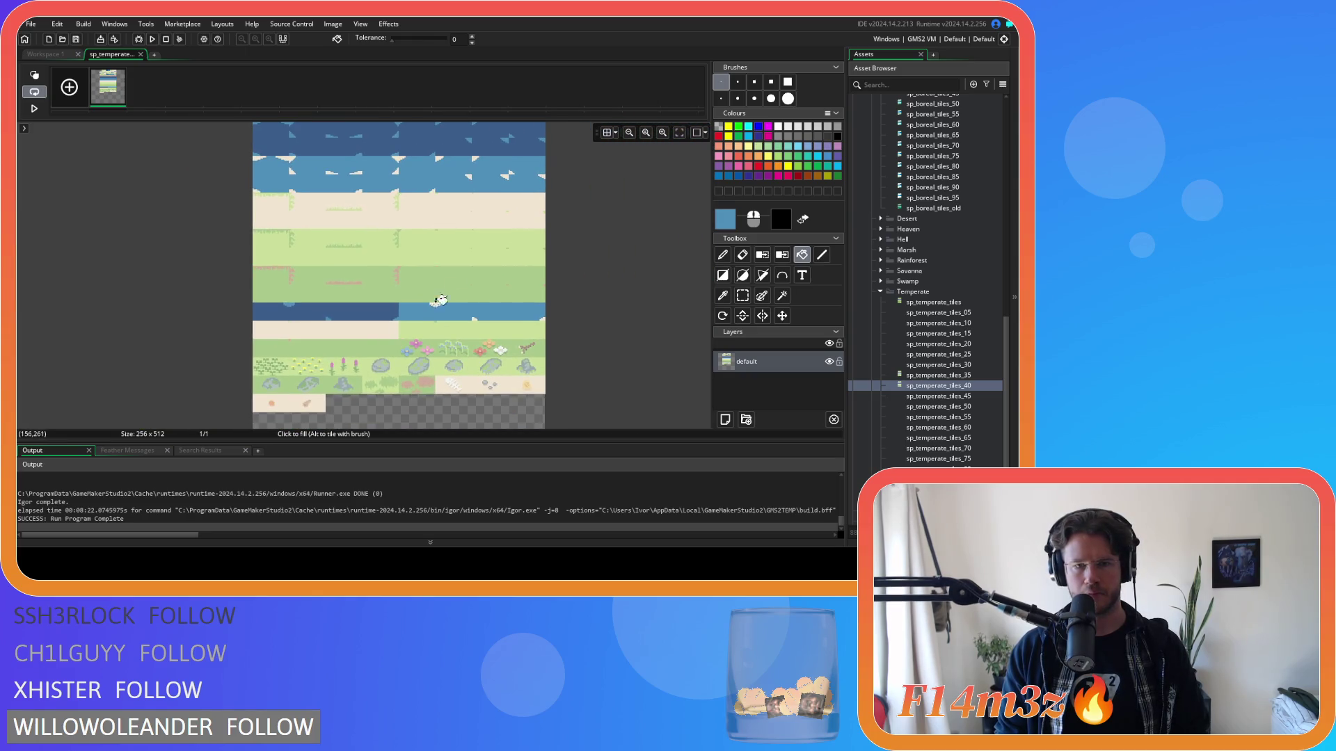
scroll(431, 327, "up", 5)
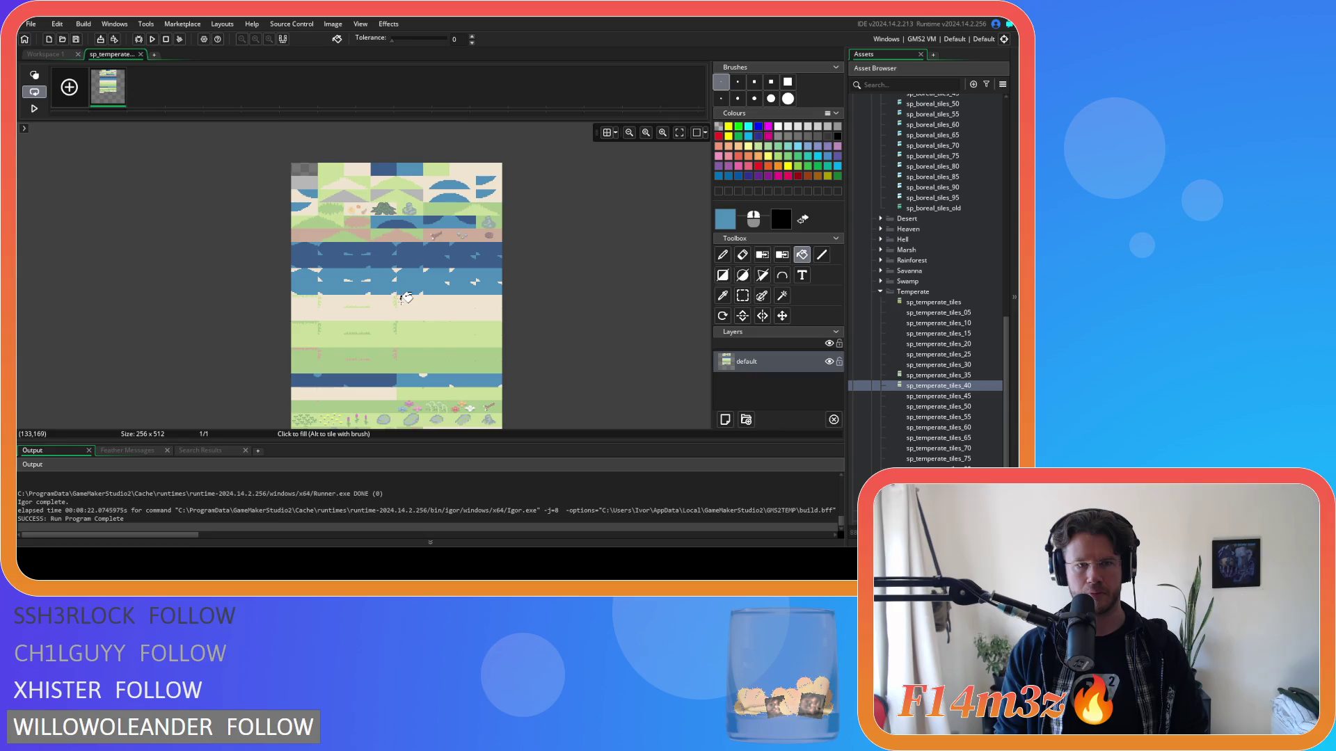
scroll(311, 161, "up", 5)
scroll(319, 187, "up", 1)
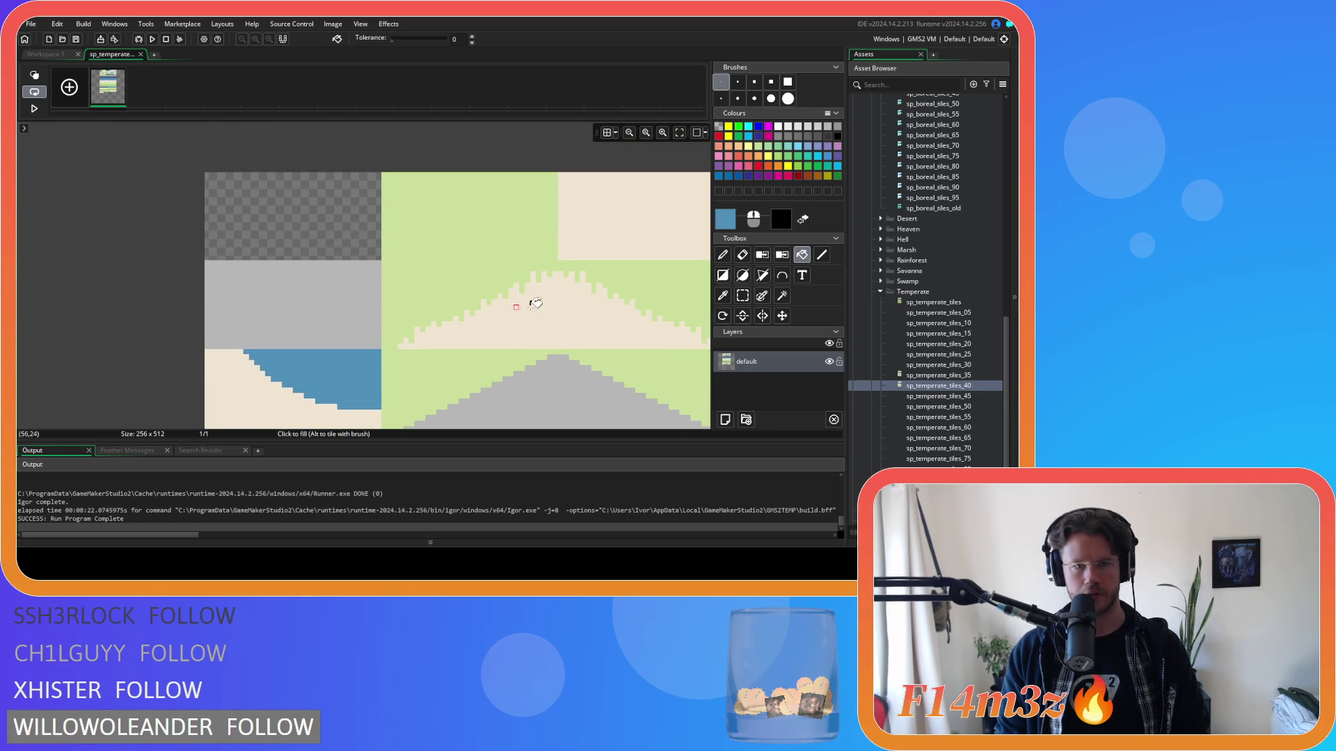
Step: Select the empty top-left area of the sheet, then close the tiles_40 image editor
left_click(744, 297)
left_click_drag(379, 260, 206, 176)
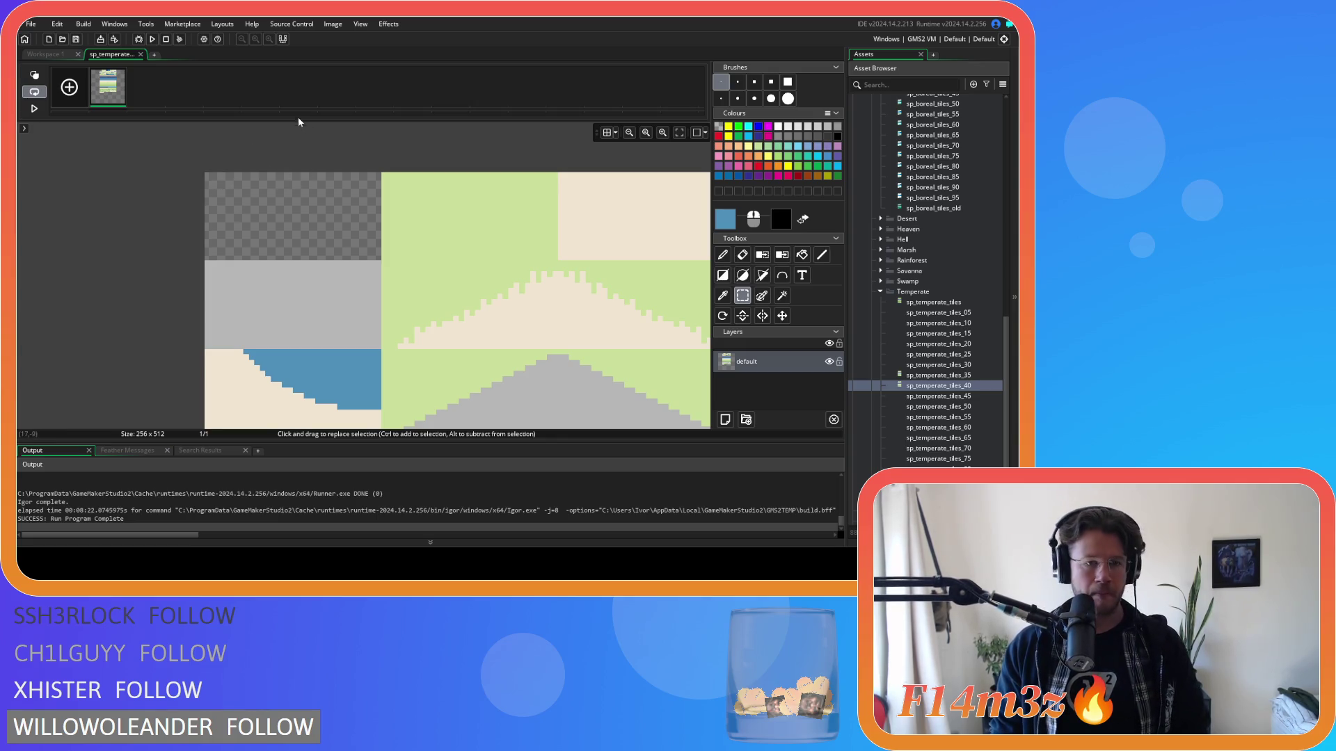
scroll(372, 241, "down", 5)
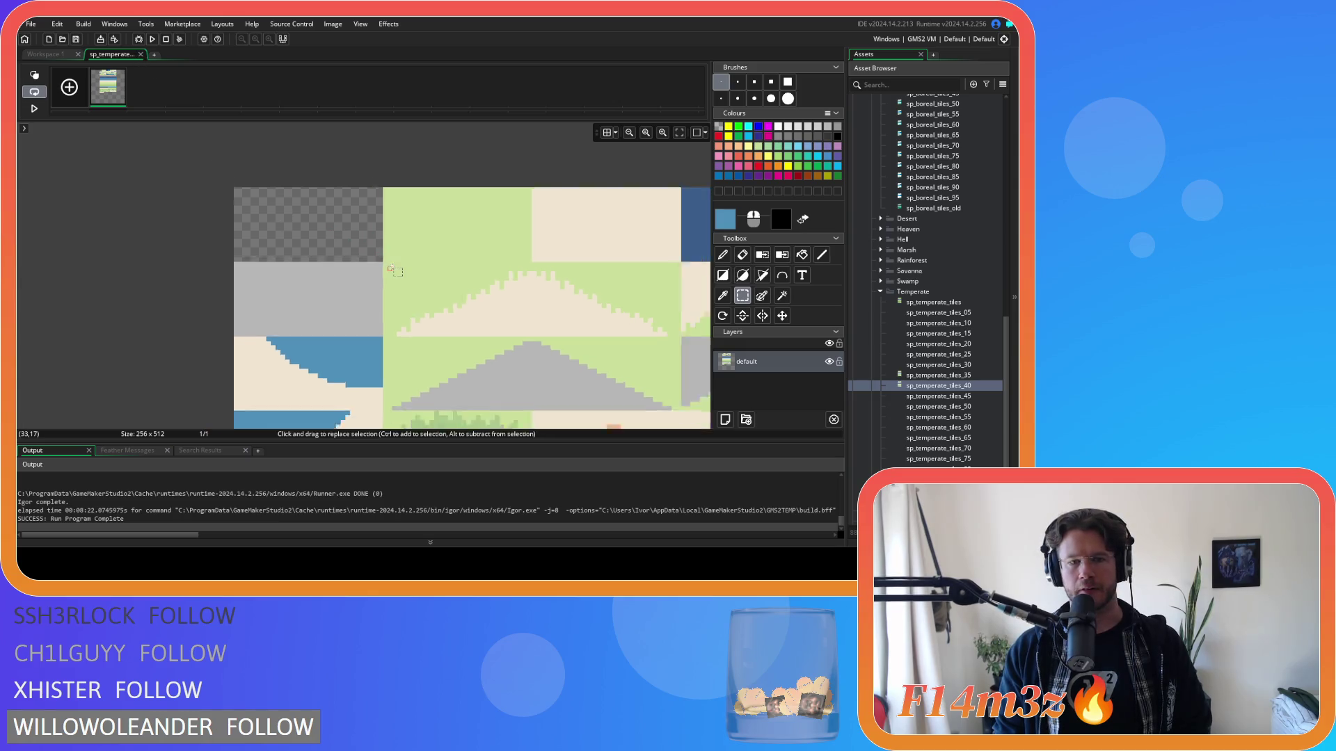
scroll(416, 379, "up", 5)
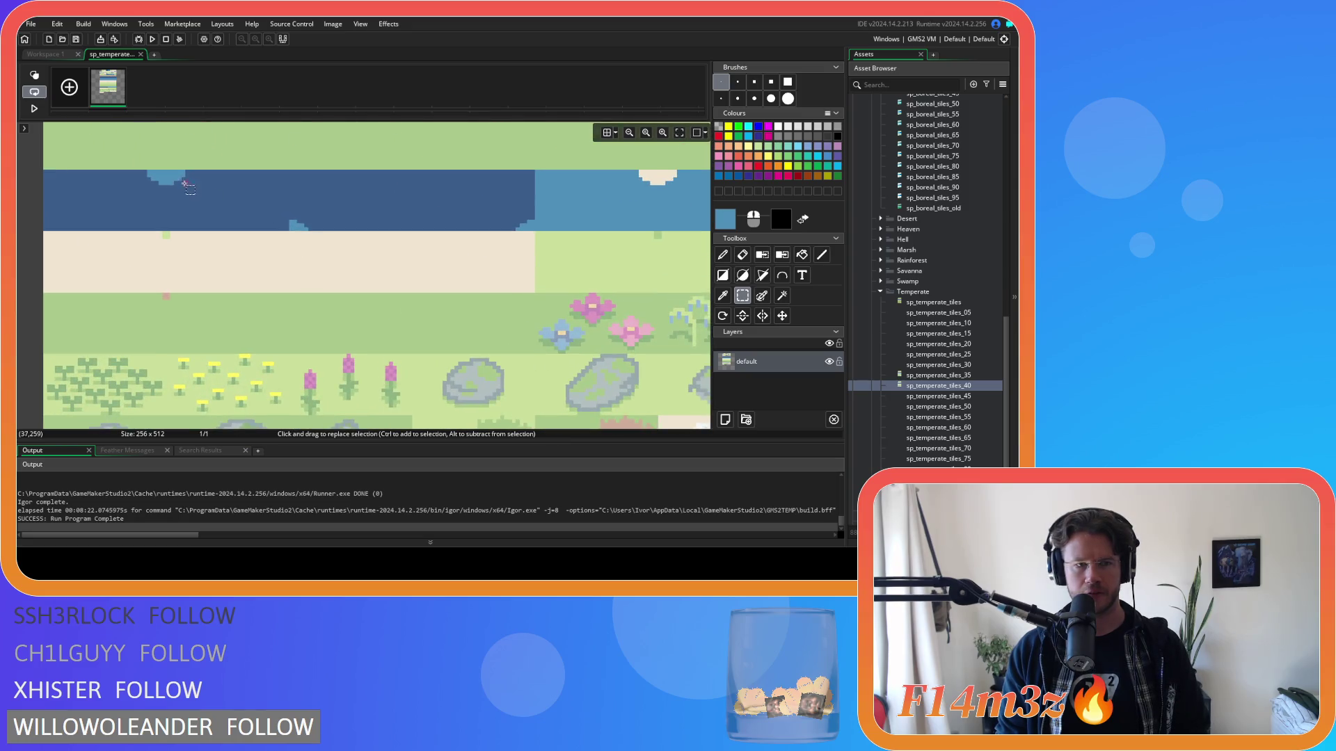
key("f")
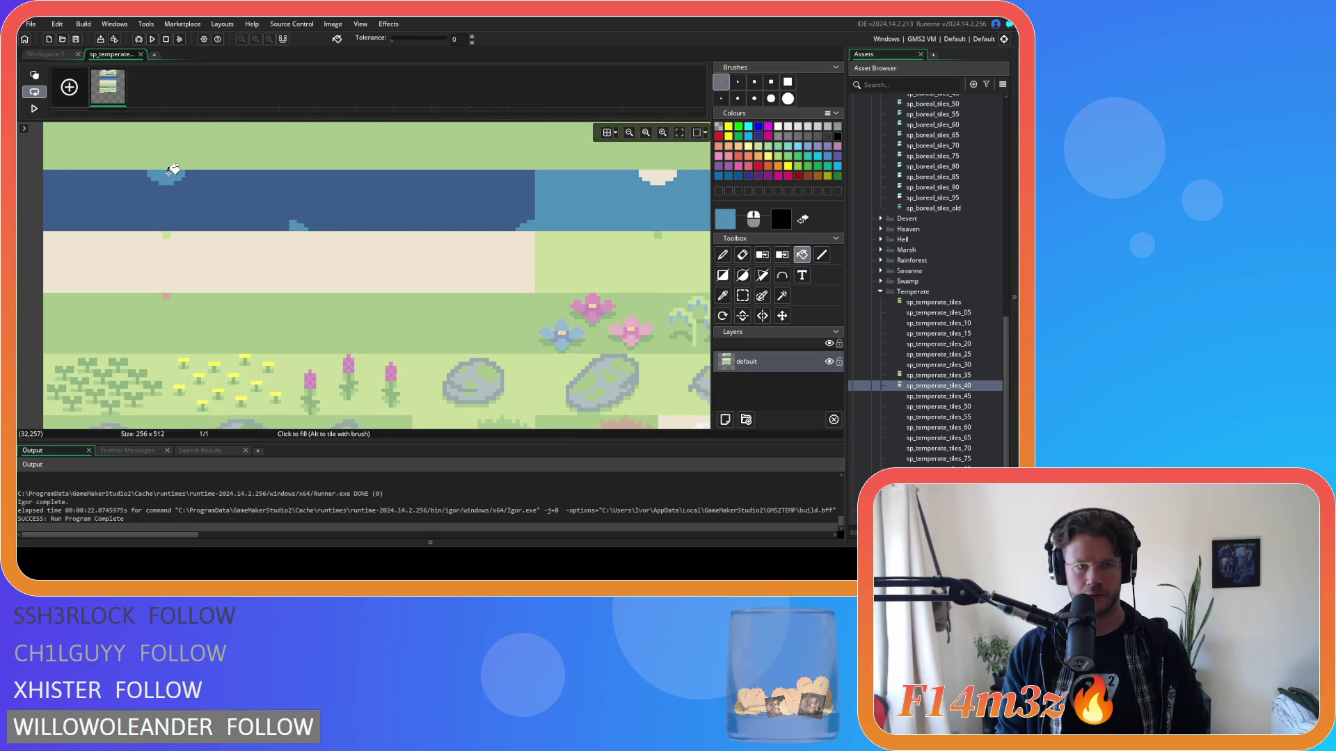
left_click(141, 54)
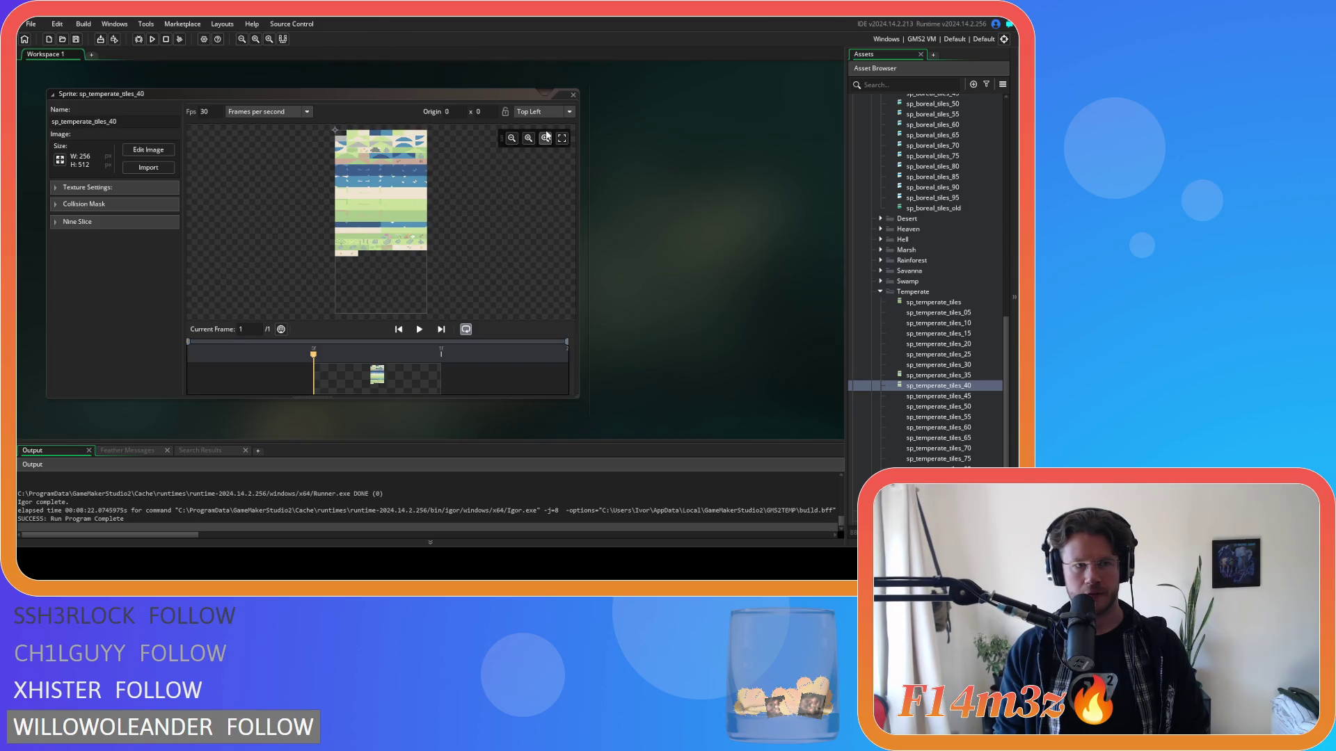
Step: Close tiles_40, open sp_temperate_tiles_45's image and choose the filled Rectangle tool
left_click(572, 93)
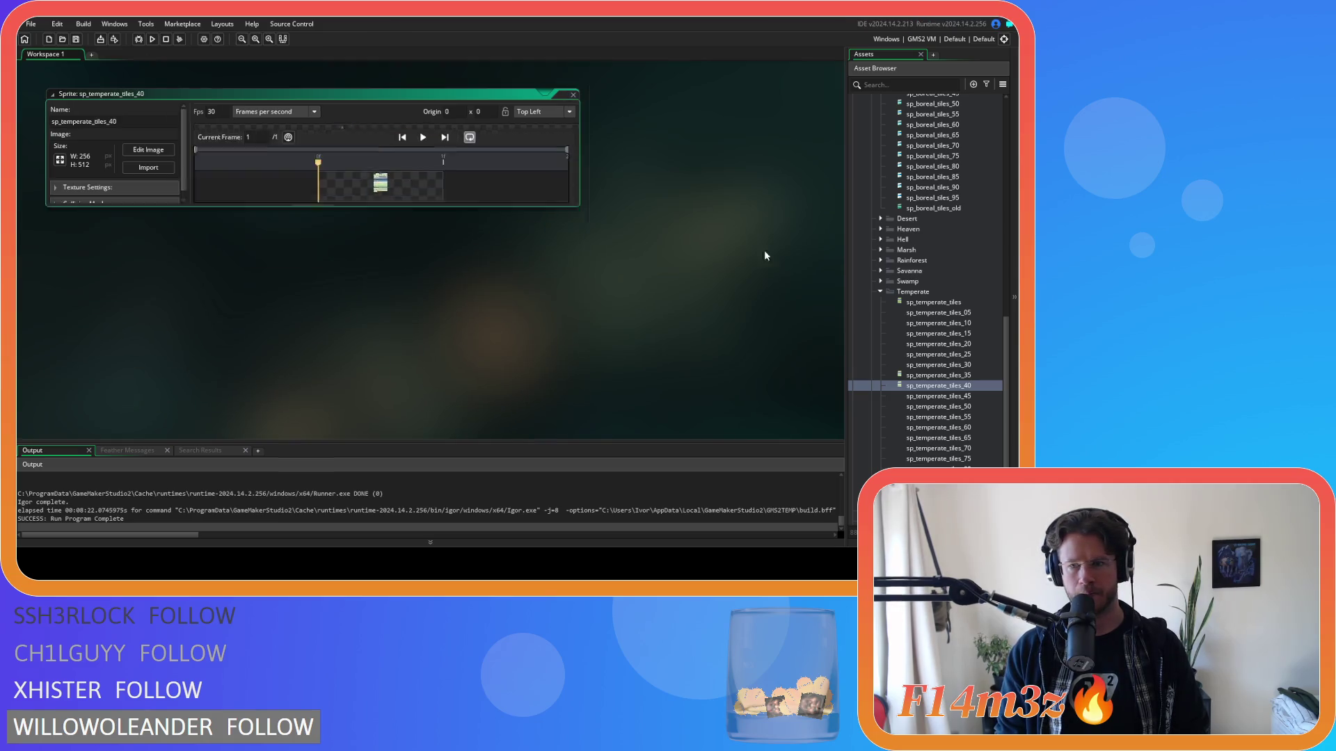
double_click(970, 395)
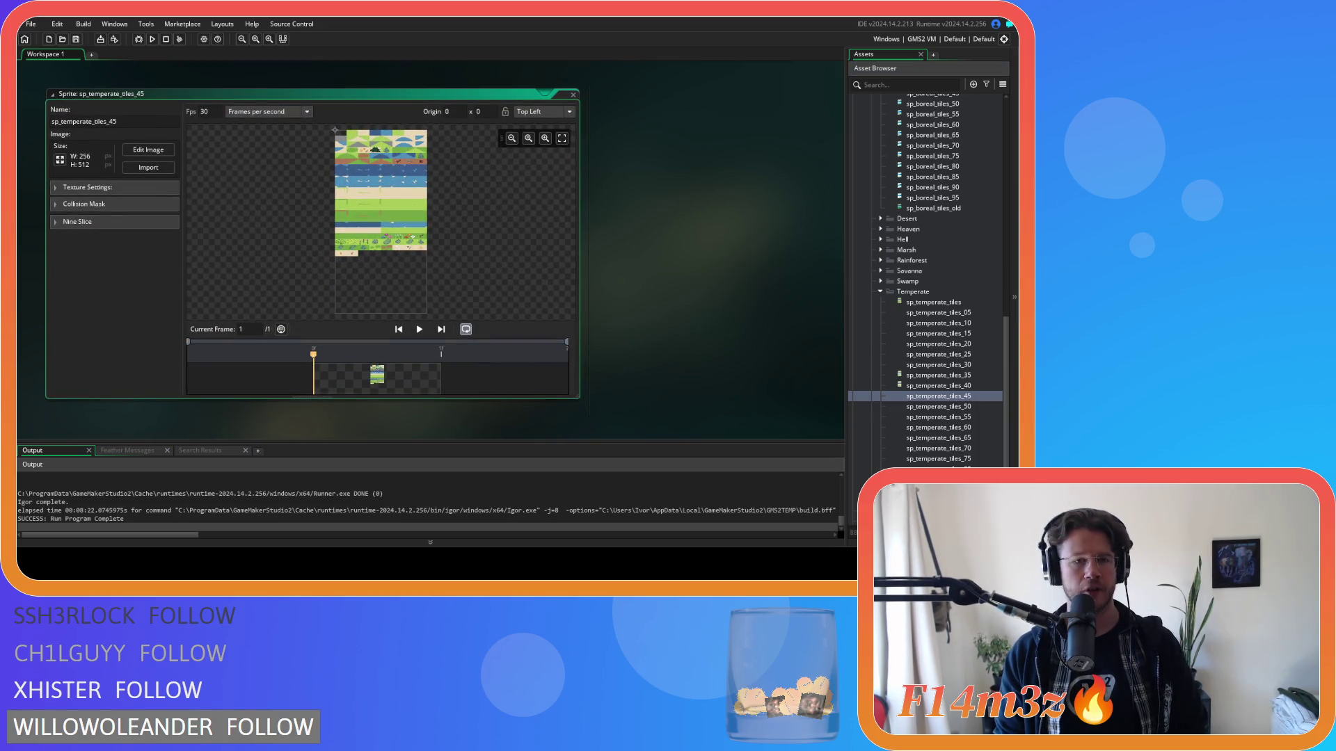
left_click(148, 150)
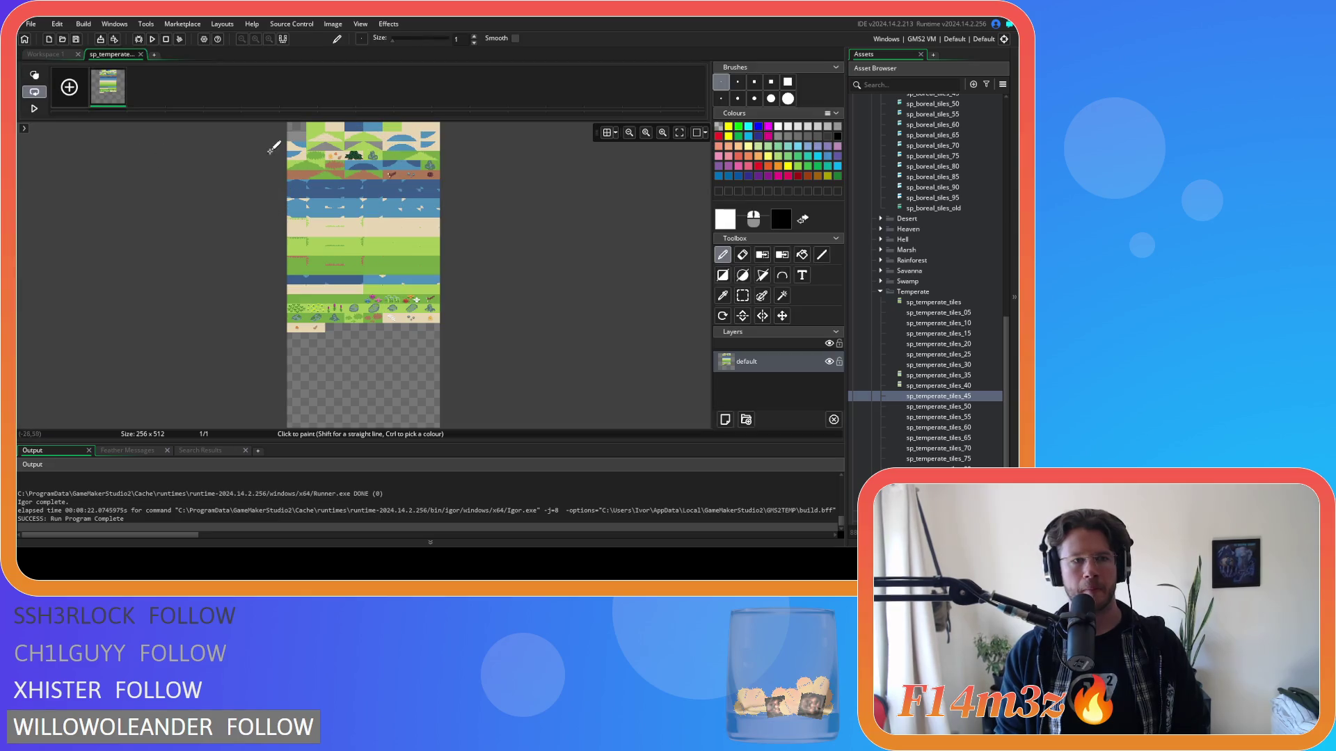
left_click(727, 277)
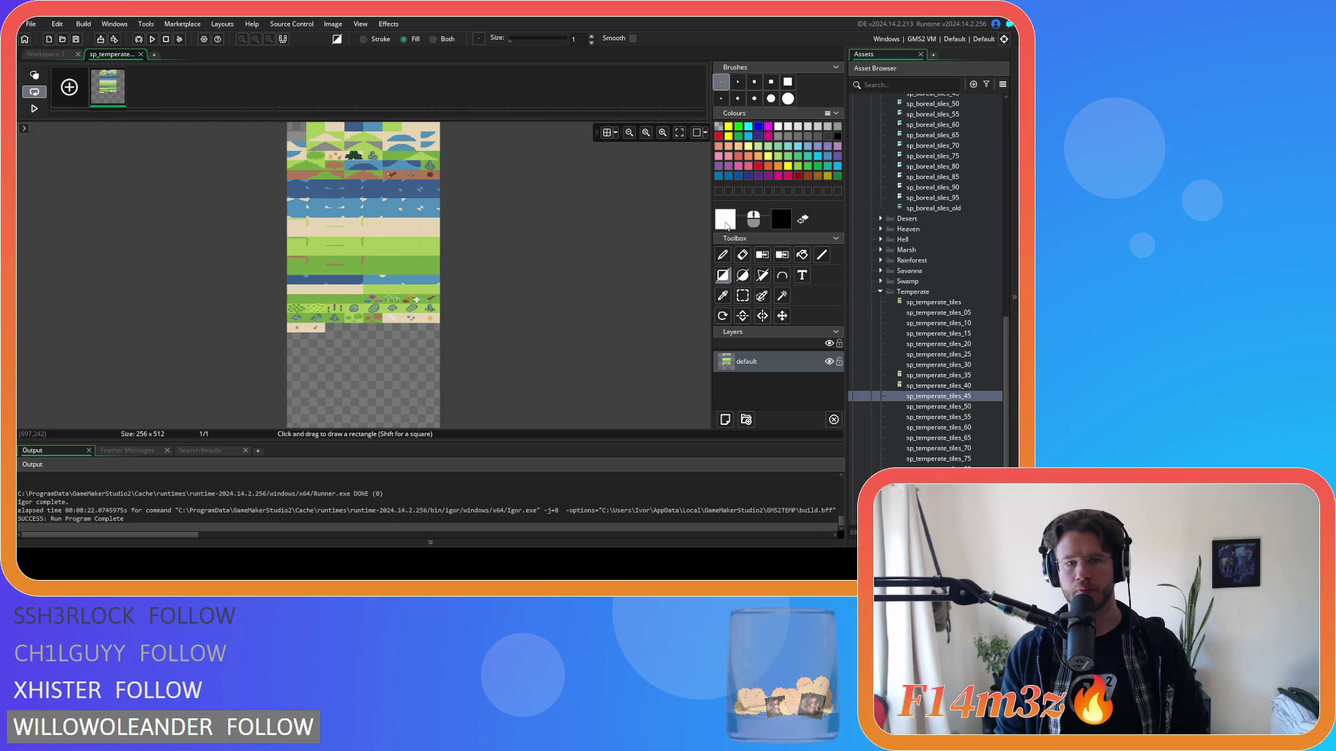
Step: Set the paint colour to translucent white at alpha 112 and store it as a custom colour
left_click(723, 223)
left_click(59, 281)
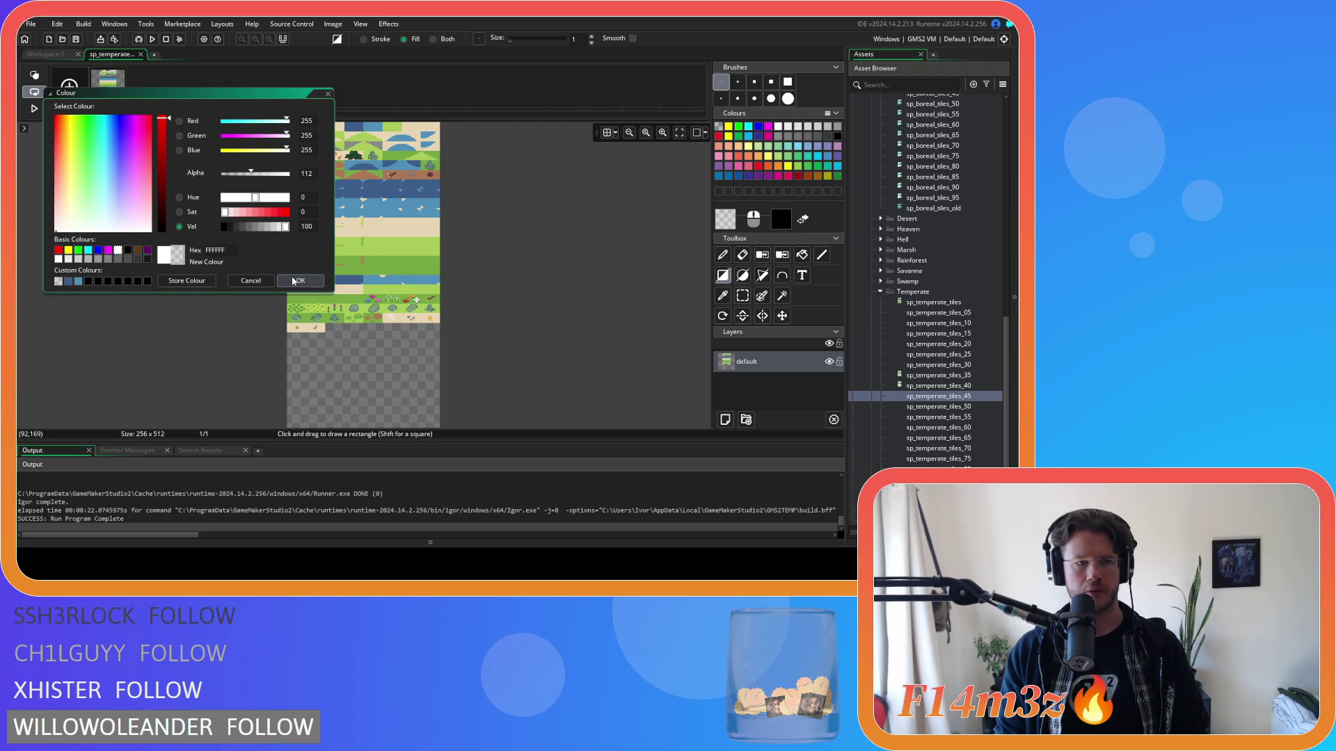
left_click(294, 281)
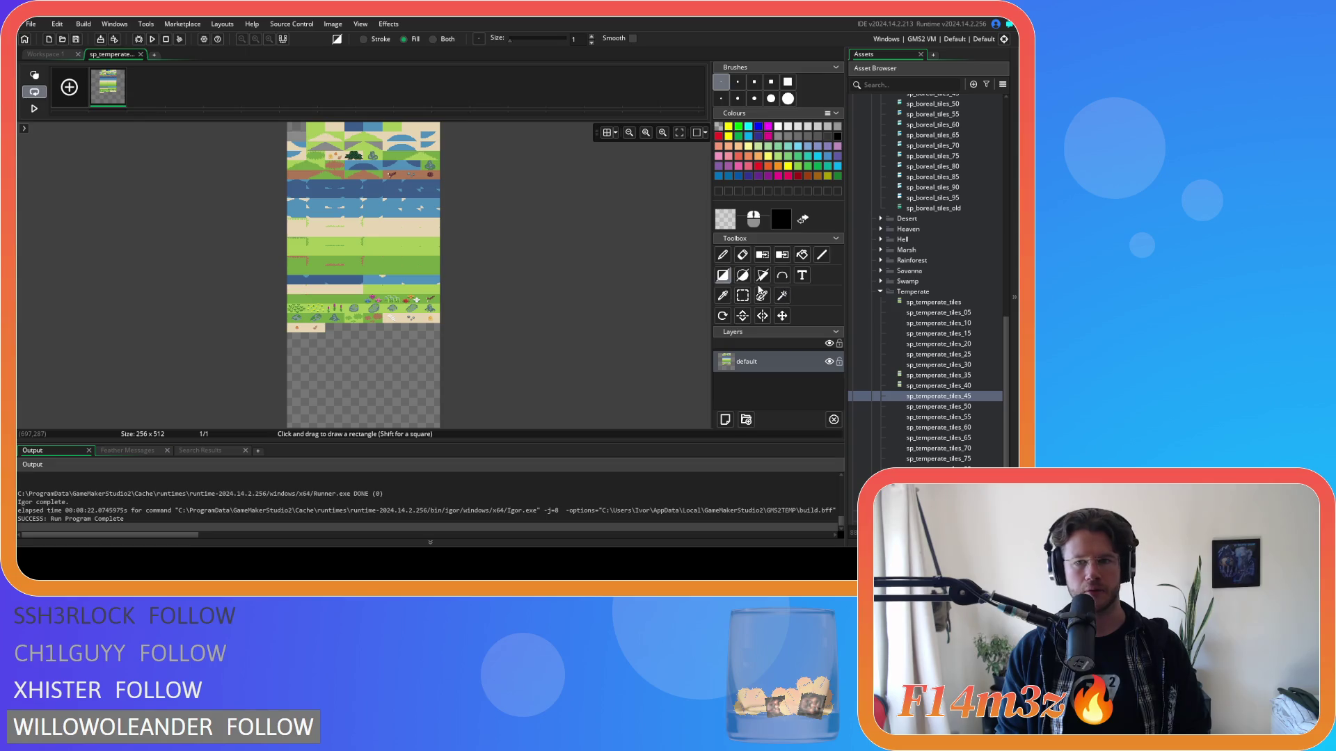
left_click(726, 220)
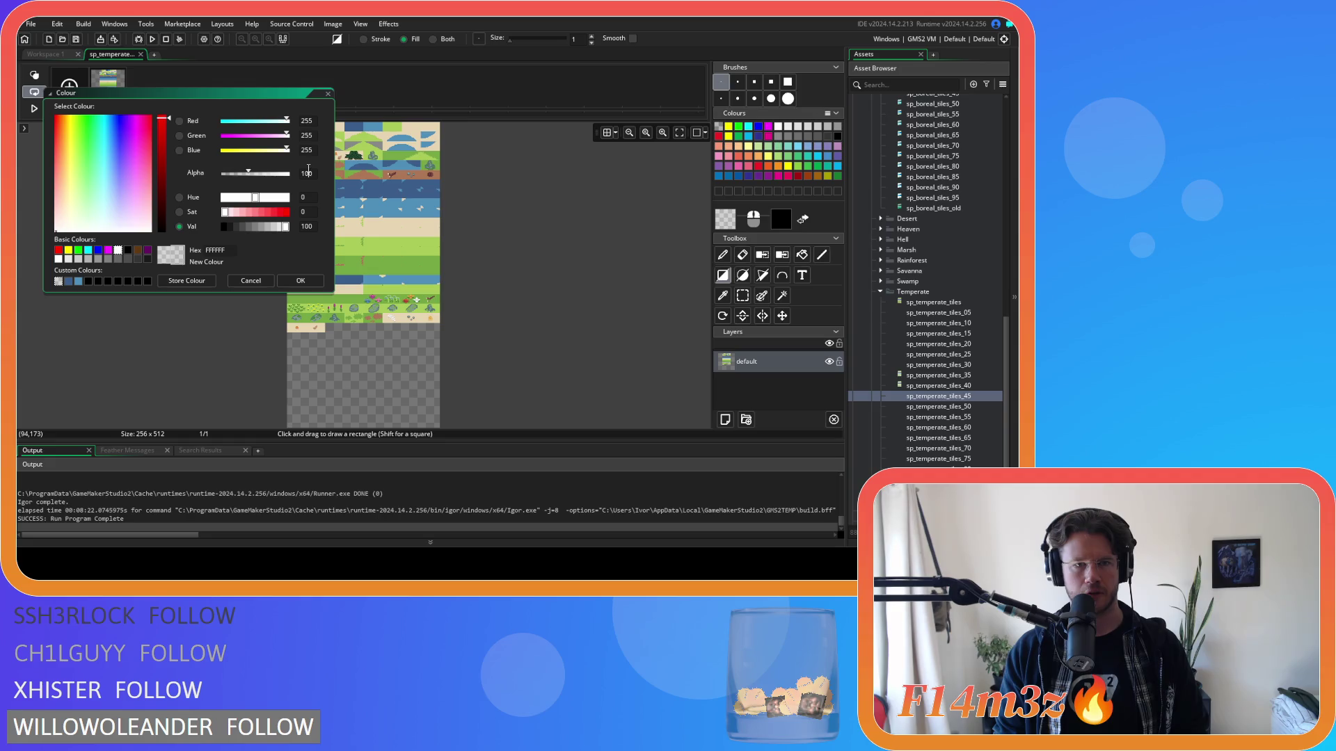
left_click(206, 279)
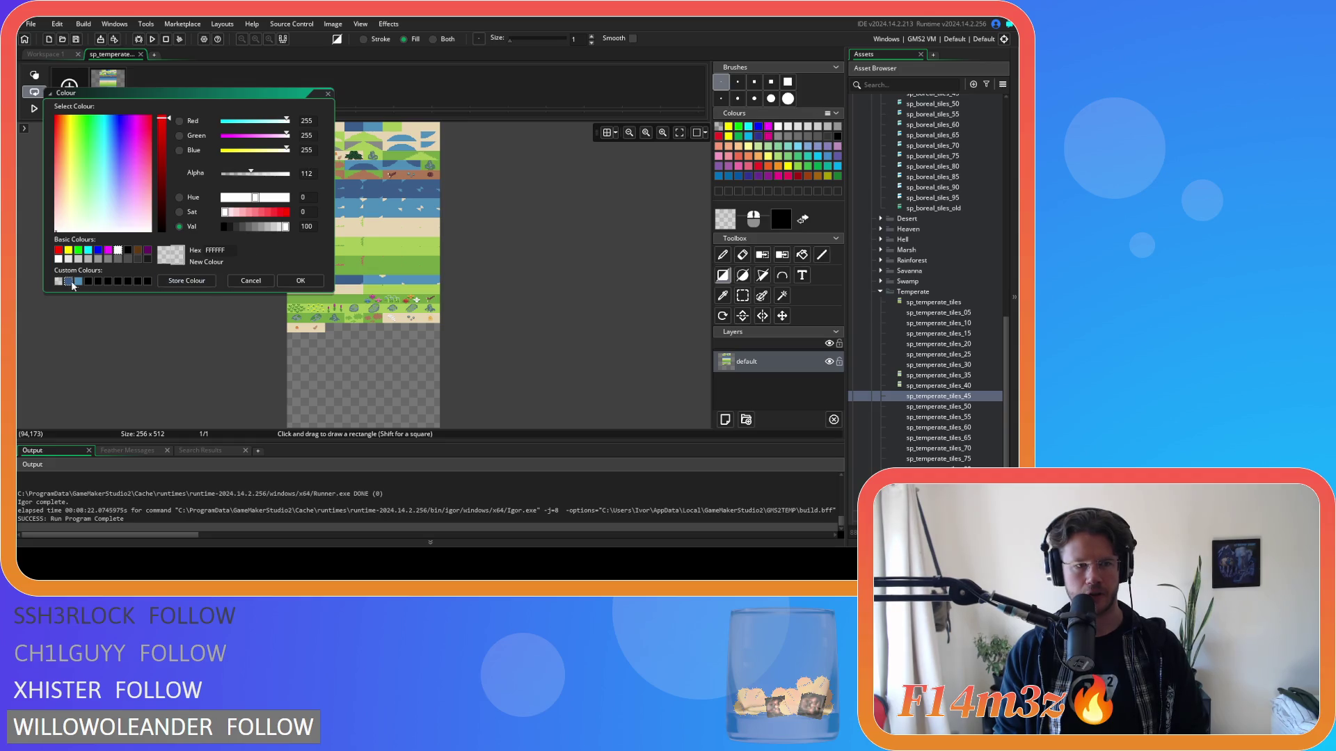
left_click(299, 281)
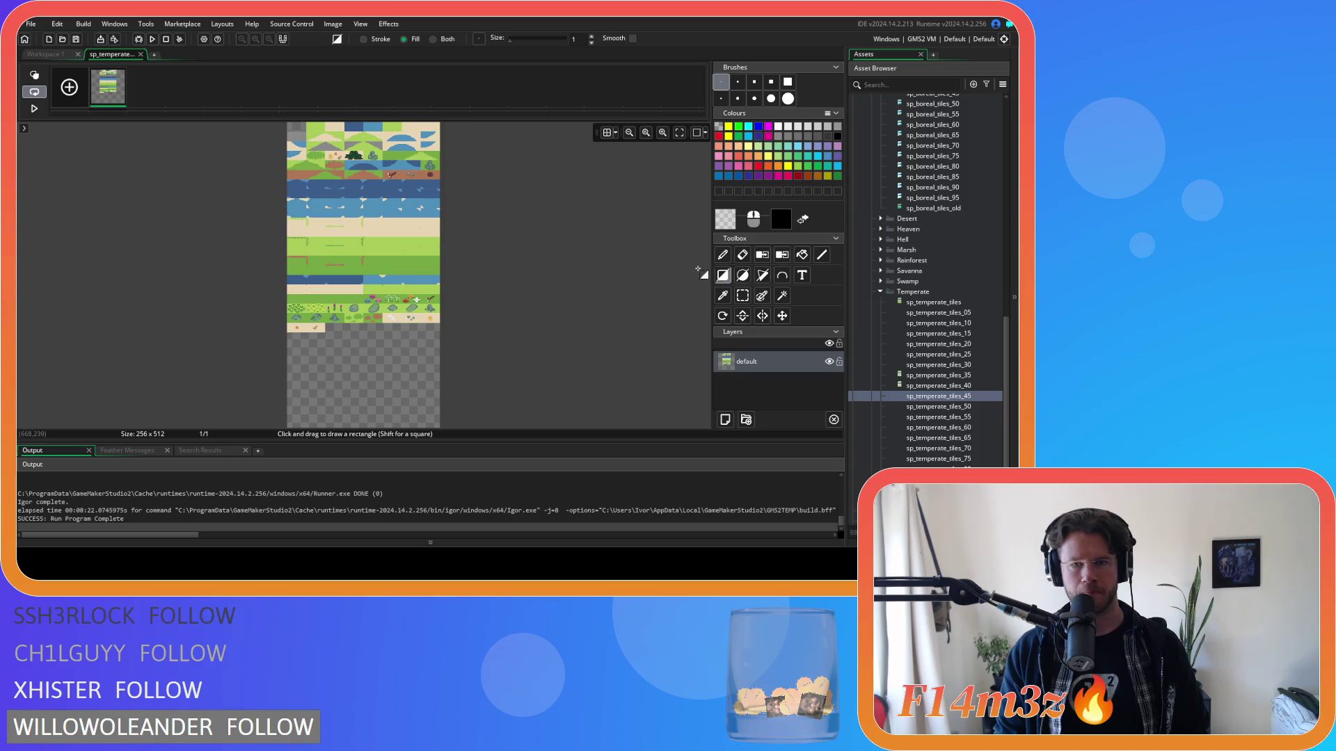
left_click_drag(555, 216, 558, 306)
Step: Paint translucent white rectangles over the top-left sand tiles and the empty area beside them
scroll(309, 210, "up", 5)
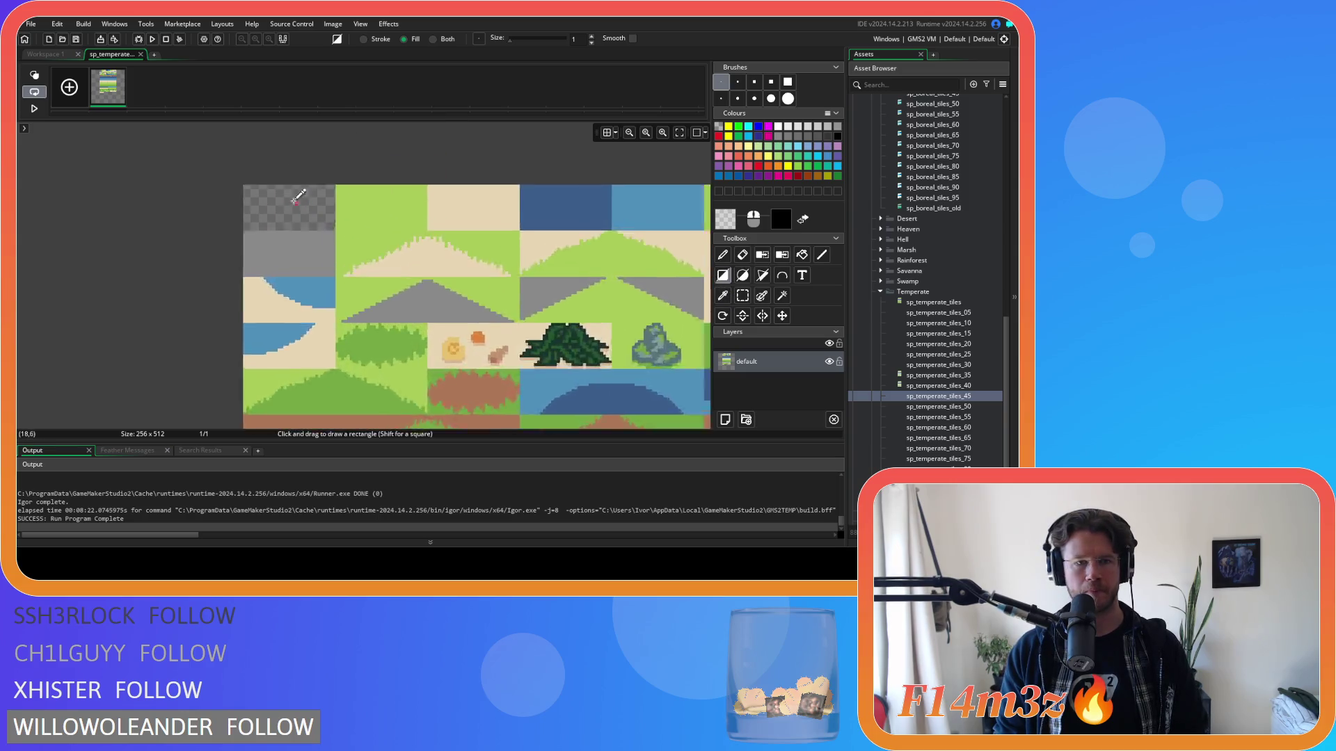
mouse_move(223, 174)
left_mouse_down()
mouse_move(397, 298)
mouse_move(634, 399)
mouse_move(629, 388)
mouse_move(509, 391)
mouse_move(531, 277)
left_mouse_up()
scroll(630, 392, "down", 3)
scroll(570, 390, "up", 2)
scroll(513, 394, "up", 4)
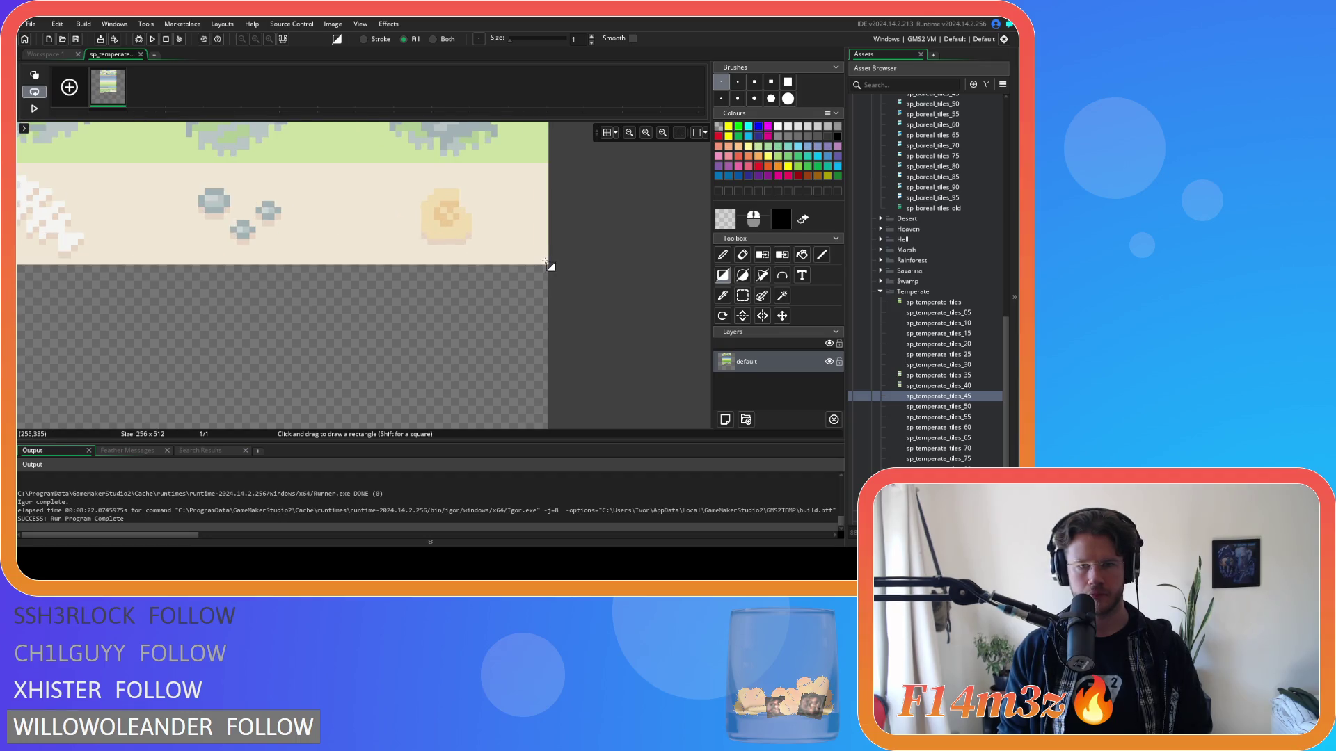
scroll(197, 322, "down", 2)
scroll(376, 322, "up", 2)
scroll(487, 310, "up", 2)
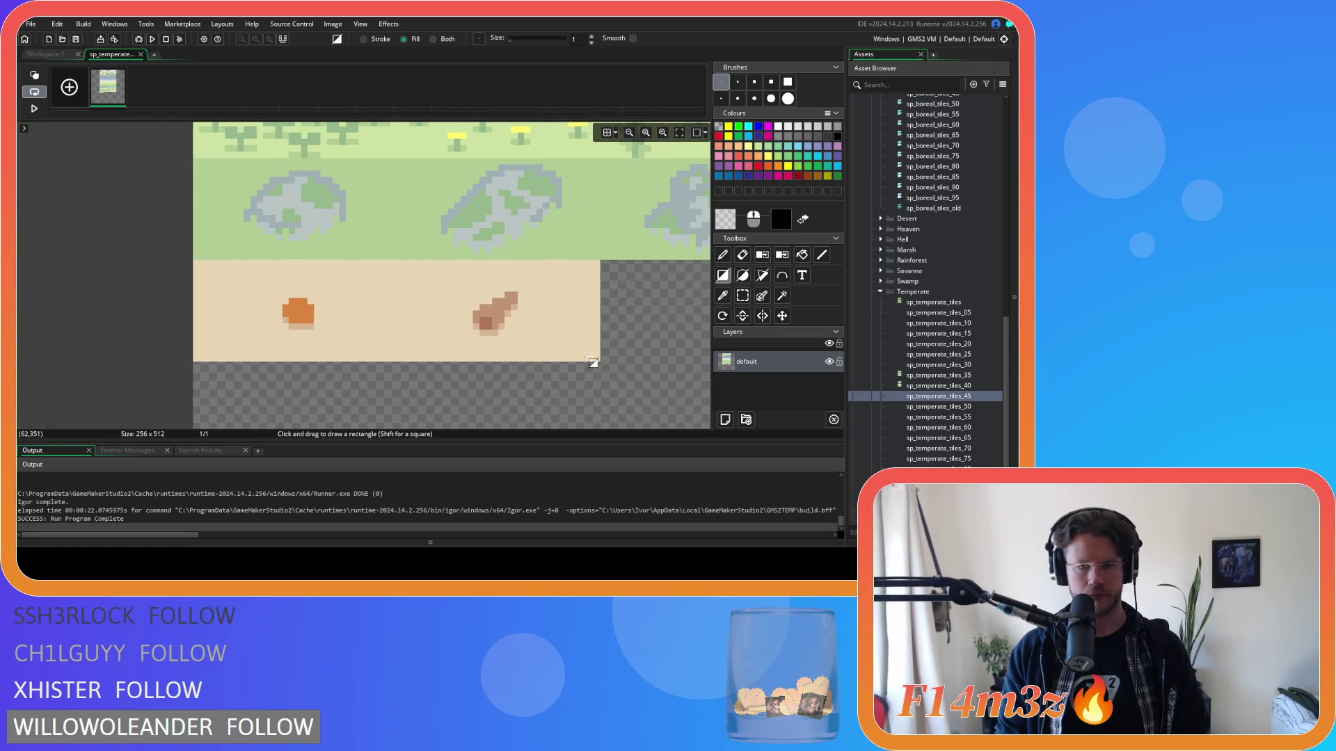
left_click_drag(598, 363, 195, 261)
scroll(319, 364, "down", 3)
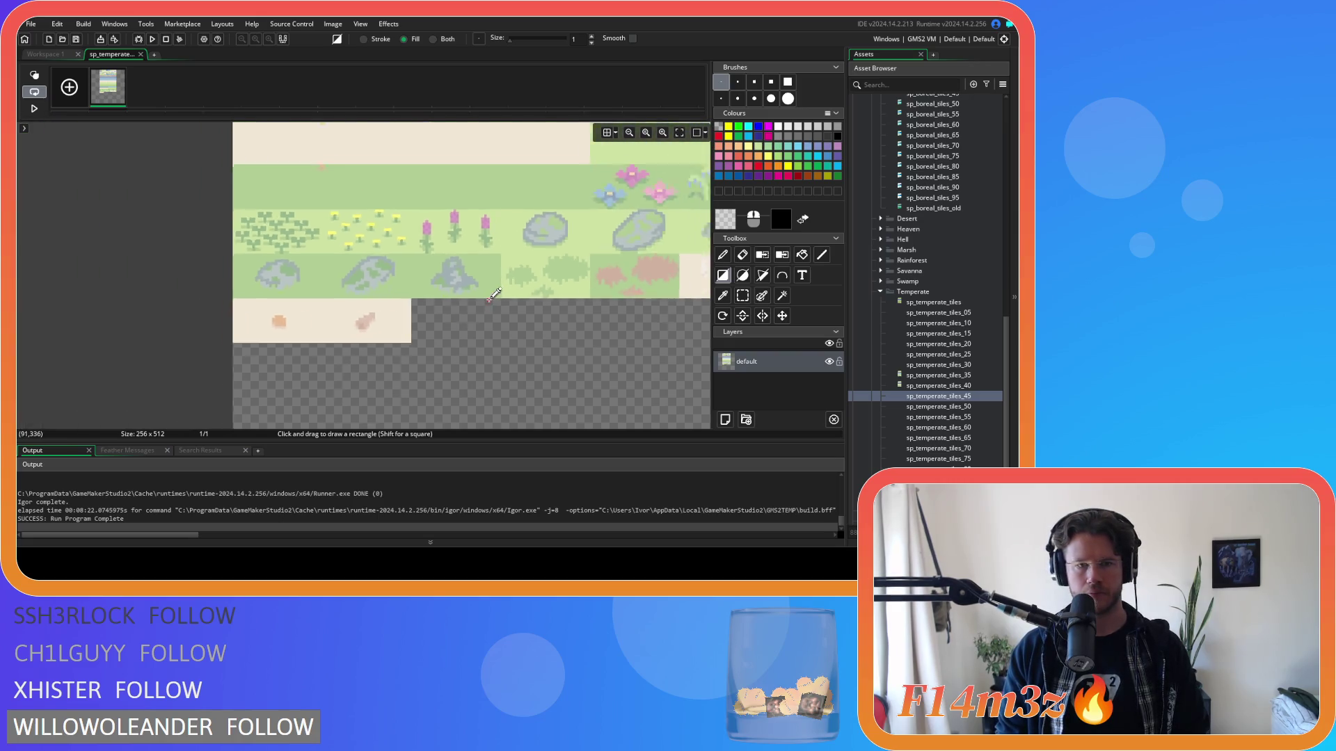
scroll(393, 222, "up", 2)
scroll(393, 222, "down", 2)
Step: Rectangle-select the faint empty block at the top-left and delete it
key("s")
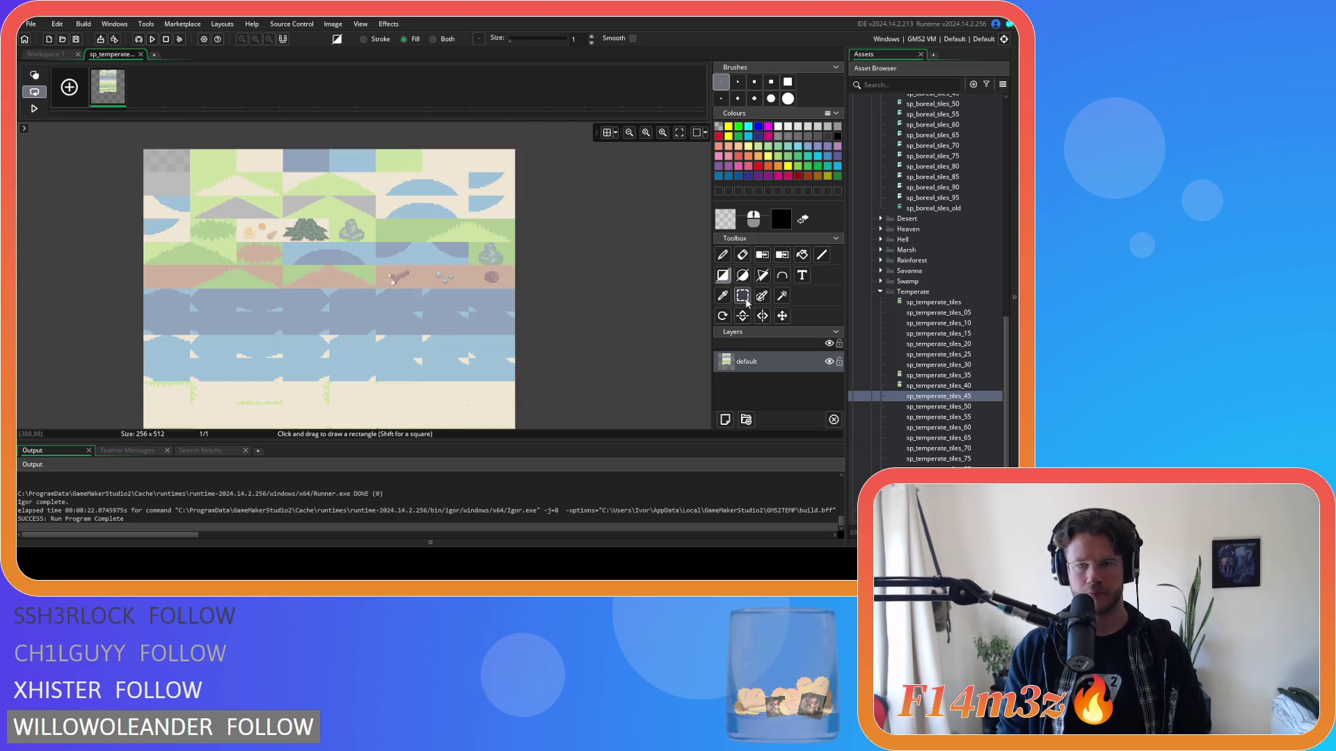
scroll(174, 256, "up", 3)
scroll(154, 381, "up", 4)
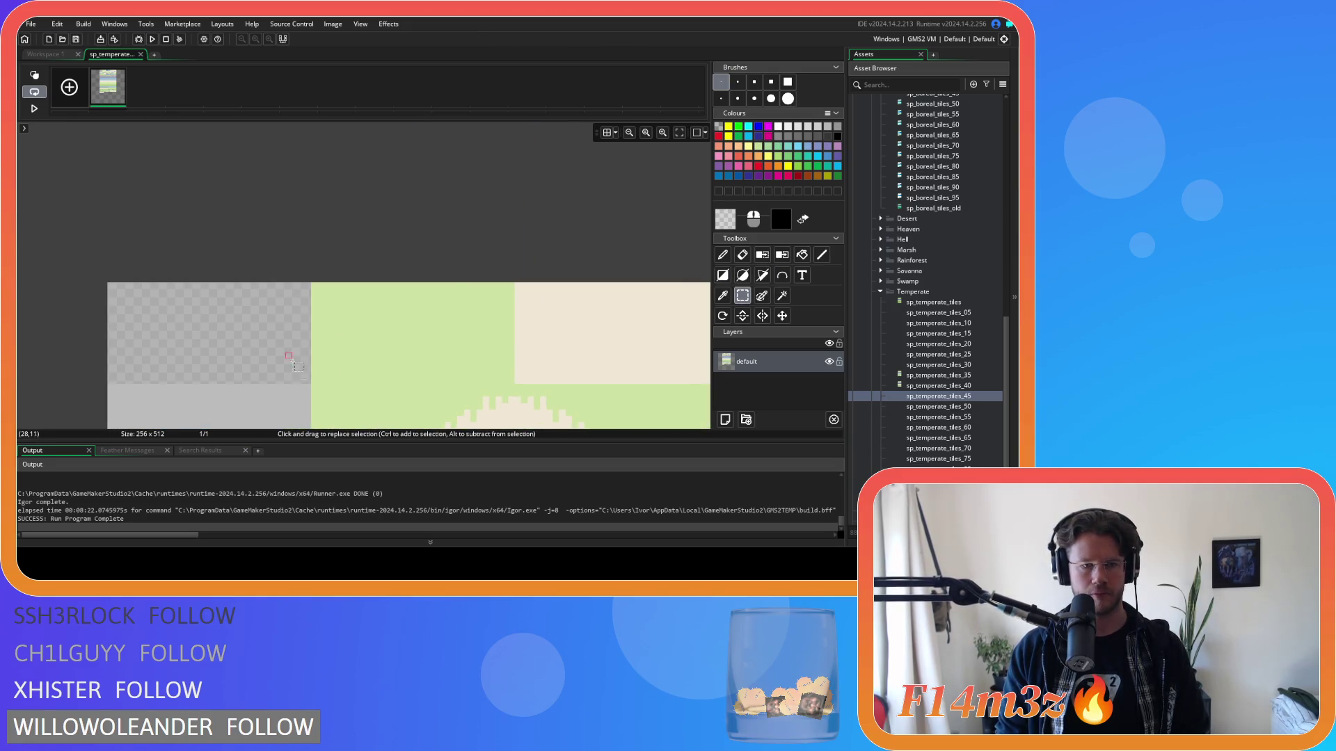
left_click_drag(311, 384, 108, 283)
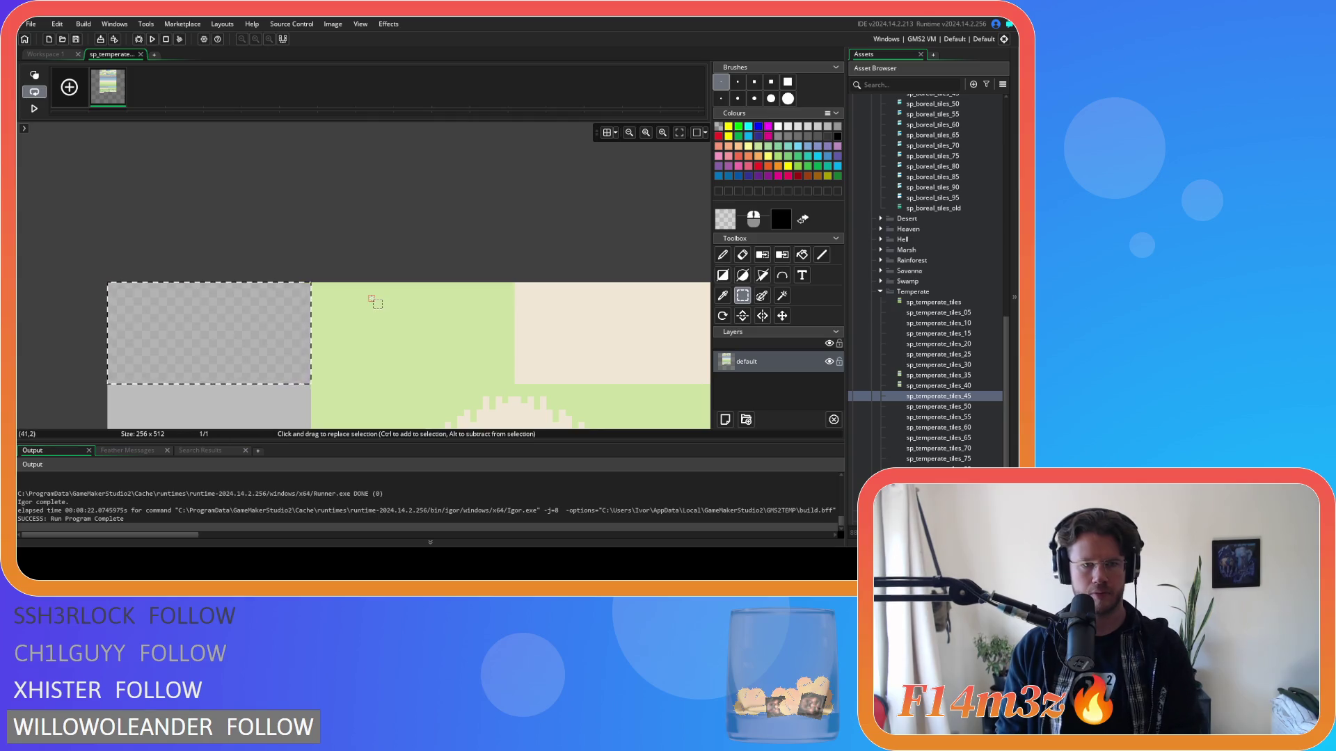
key("Delete")
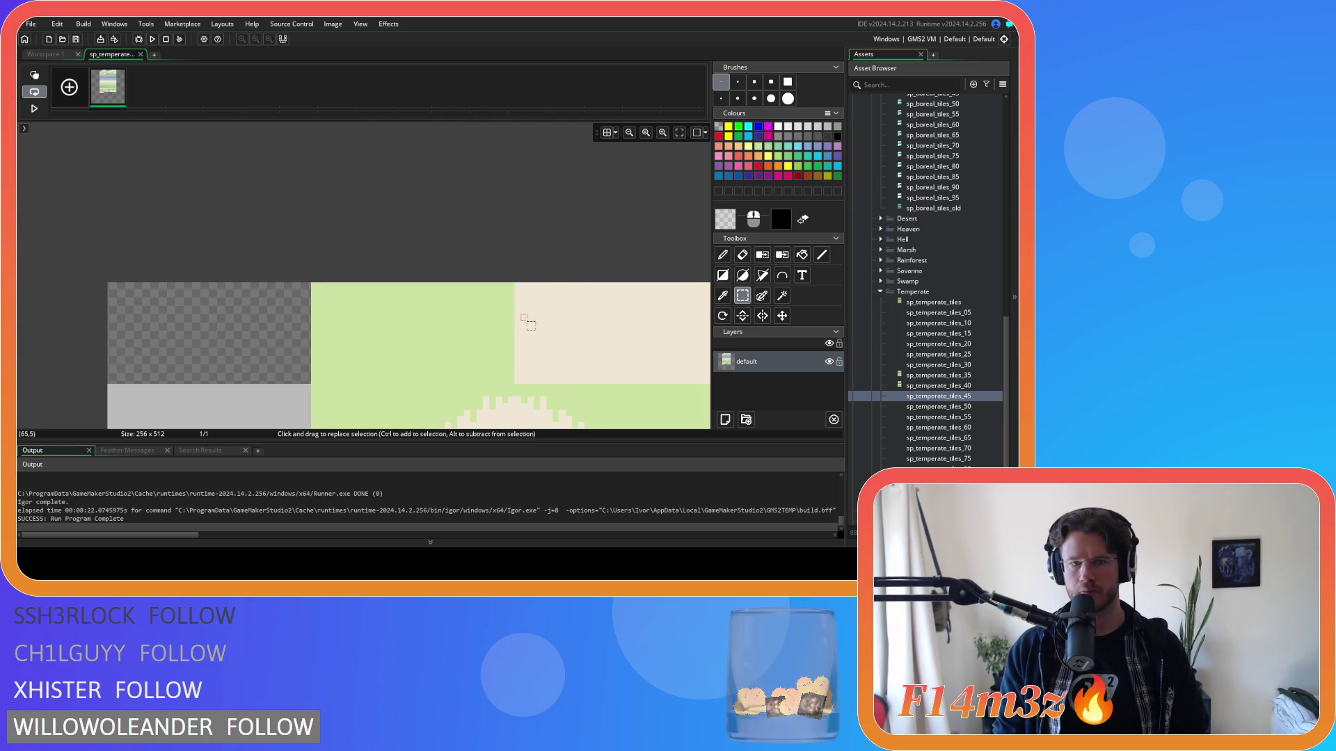
scroll(527, 310, "down", 3)
scroll(688, 292, "down", 5)
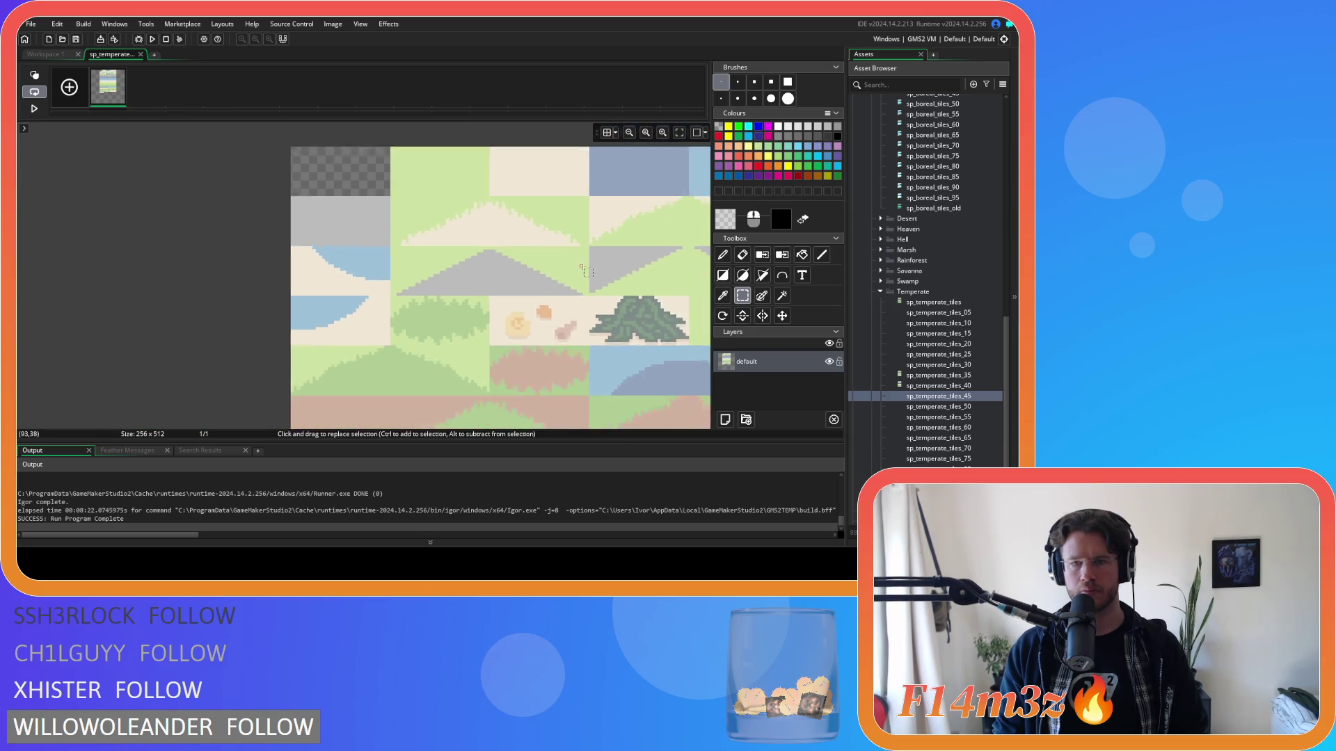
Step: Bucket-fill the deep water tiles (top tile, lower semicircle, left water row) with dark blue #3C5E8B
left_click(725, 219)
left_click(68, 281)
left_click(301, 280)
left_click(802, 254)
left_click(469, 231)
left_click_drag(476, 338, 376, 274)
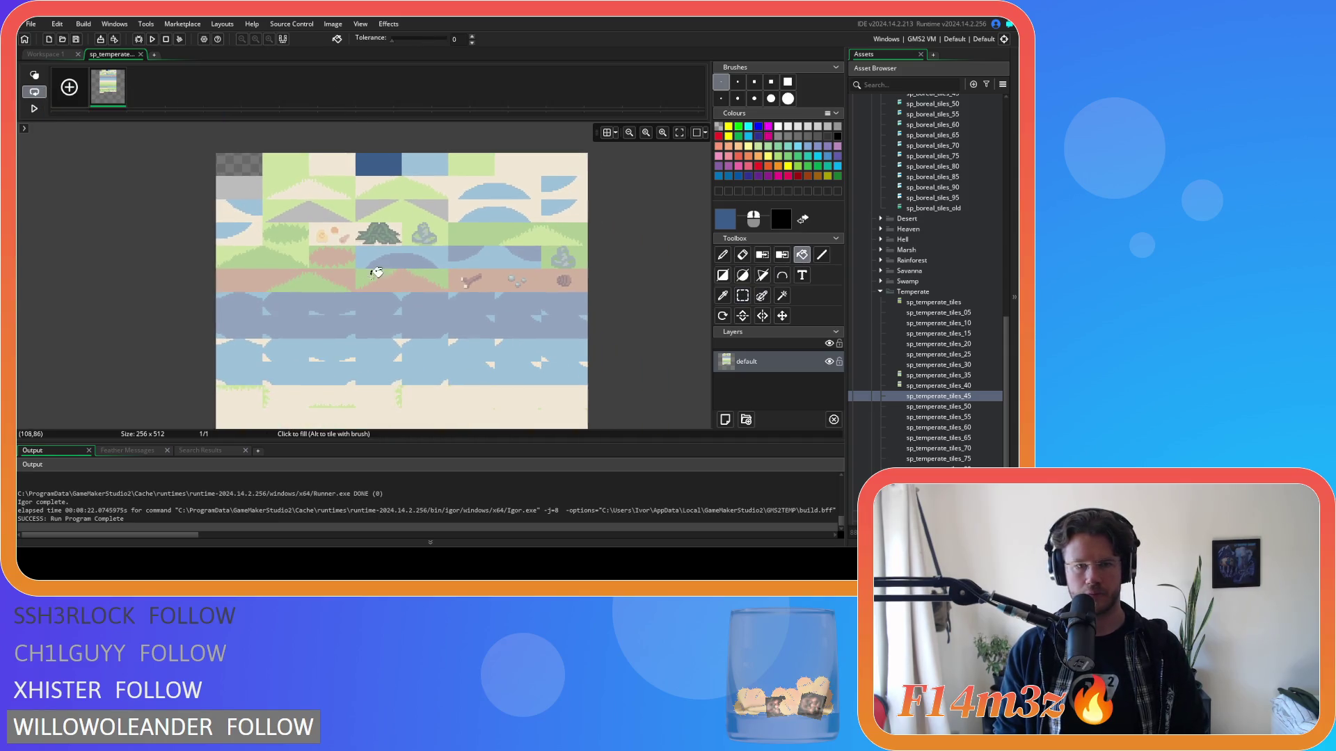
left_click(400, 257)
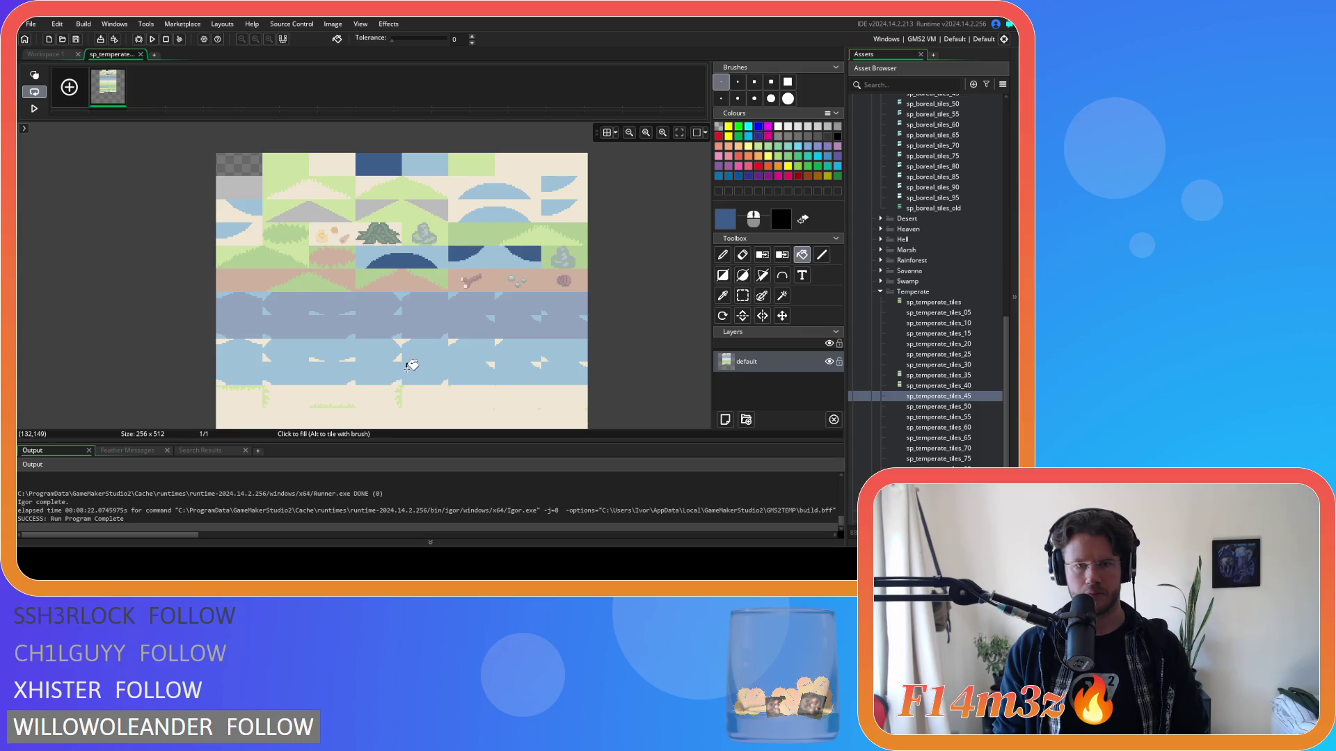
scroll(417, 244, "down", 3)
scroll(384, 242, "down", 1)
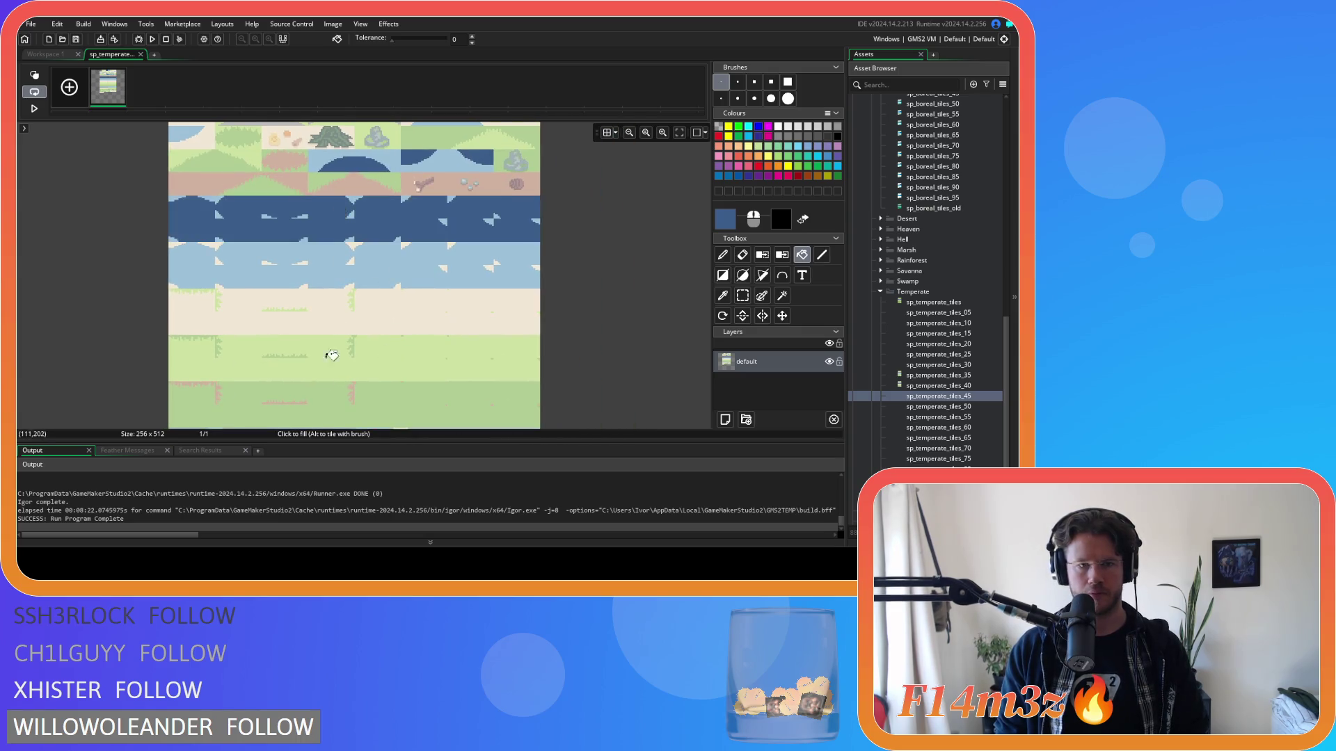
left_click(324, 270)
scroll(389, 362, "up", 4)
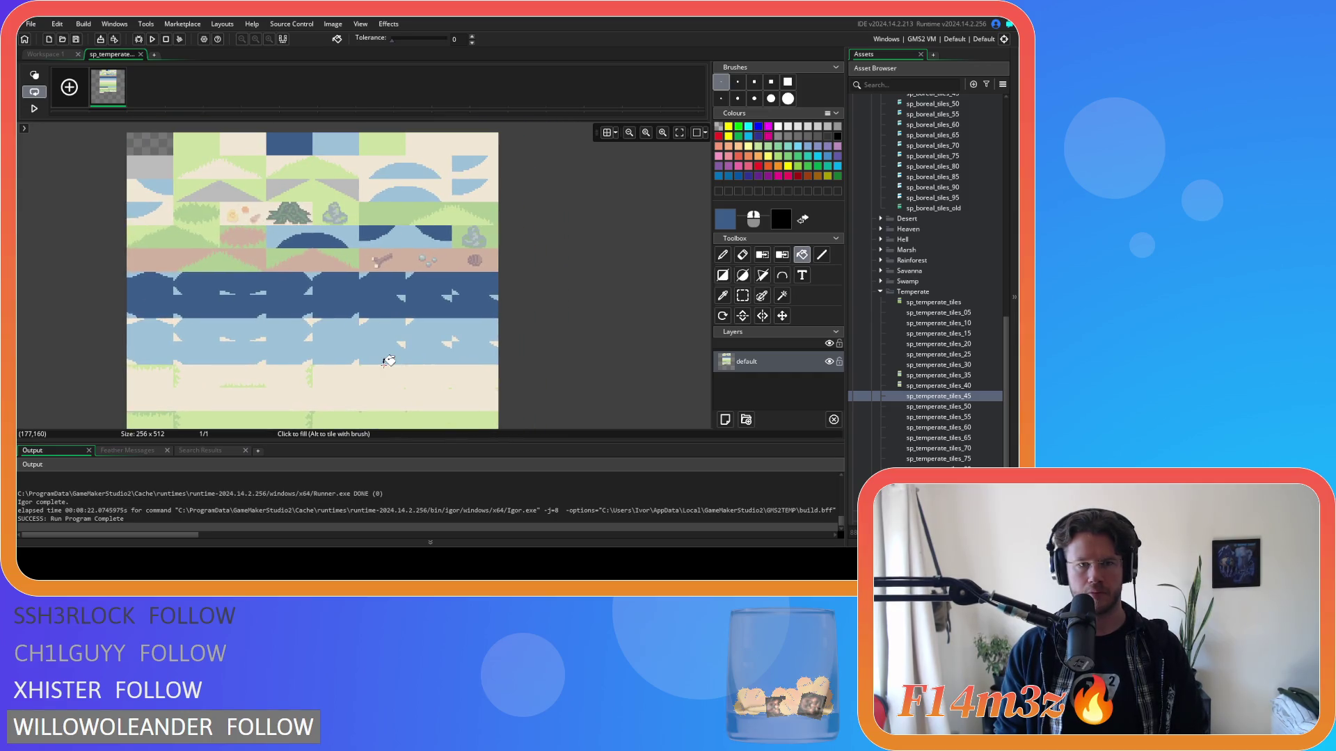
scroll(389, 361, "down", 1)
Step: Recolour the water semicircles, quarter-circles, left-edge shape and under-tree strip lighter blue #4F8FBA
double_click(723, 221)
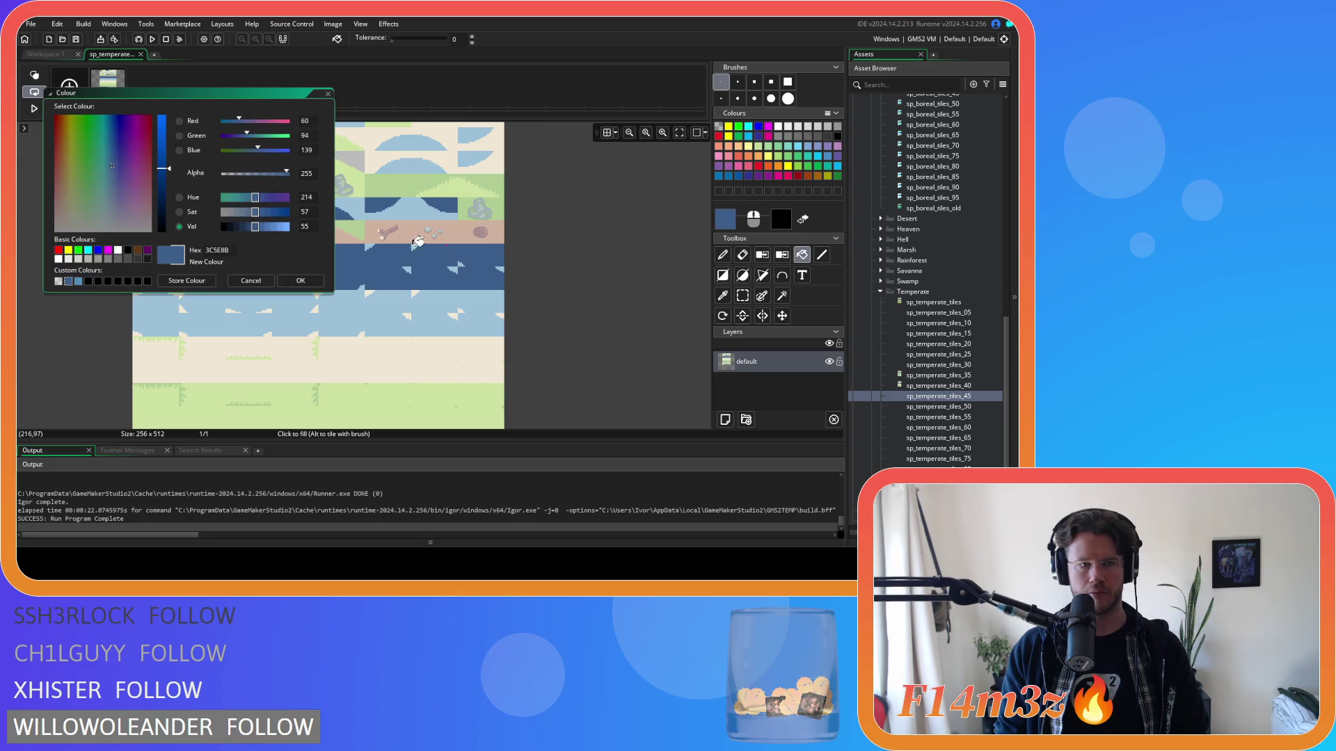
left_click(78, 281)
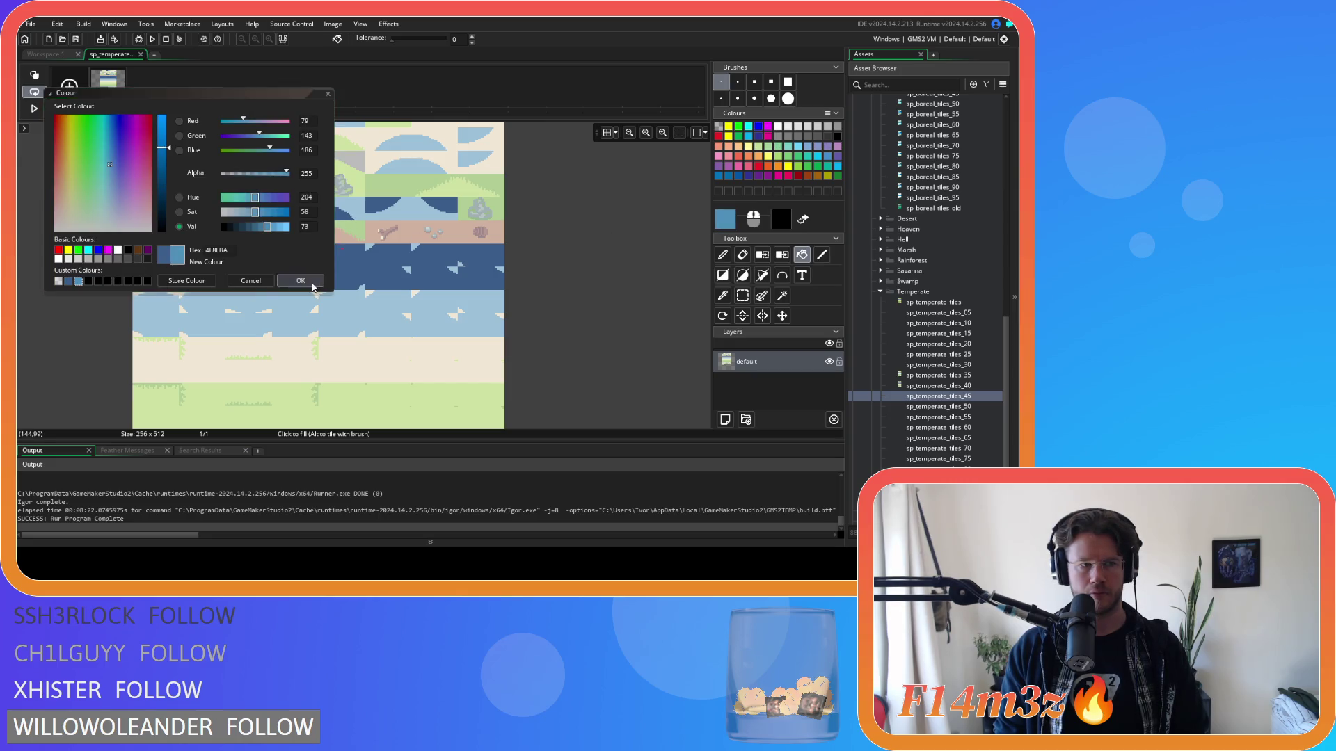
left_click(300, 281)
scroll(381, 226, "up", 2)
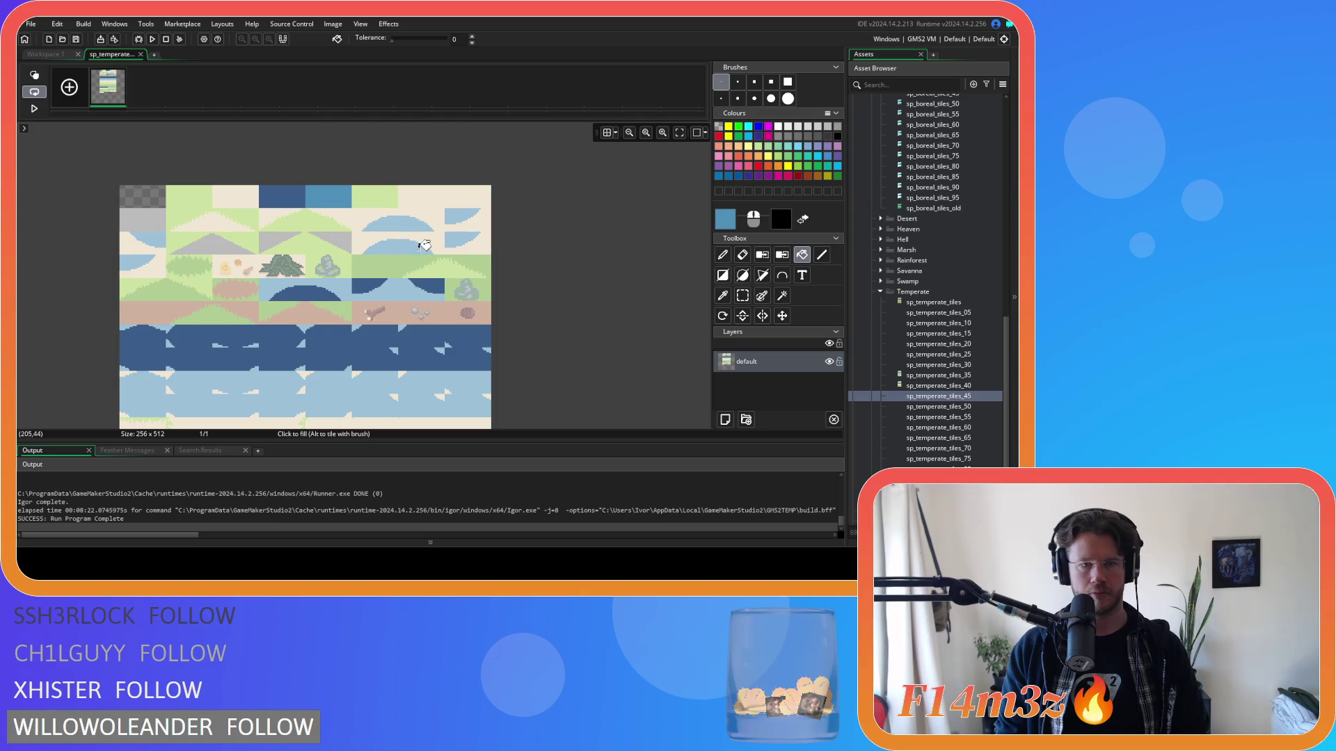
left_click(404, 222)
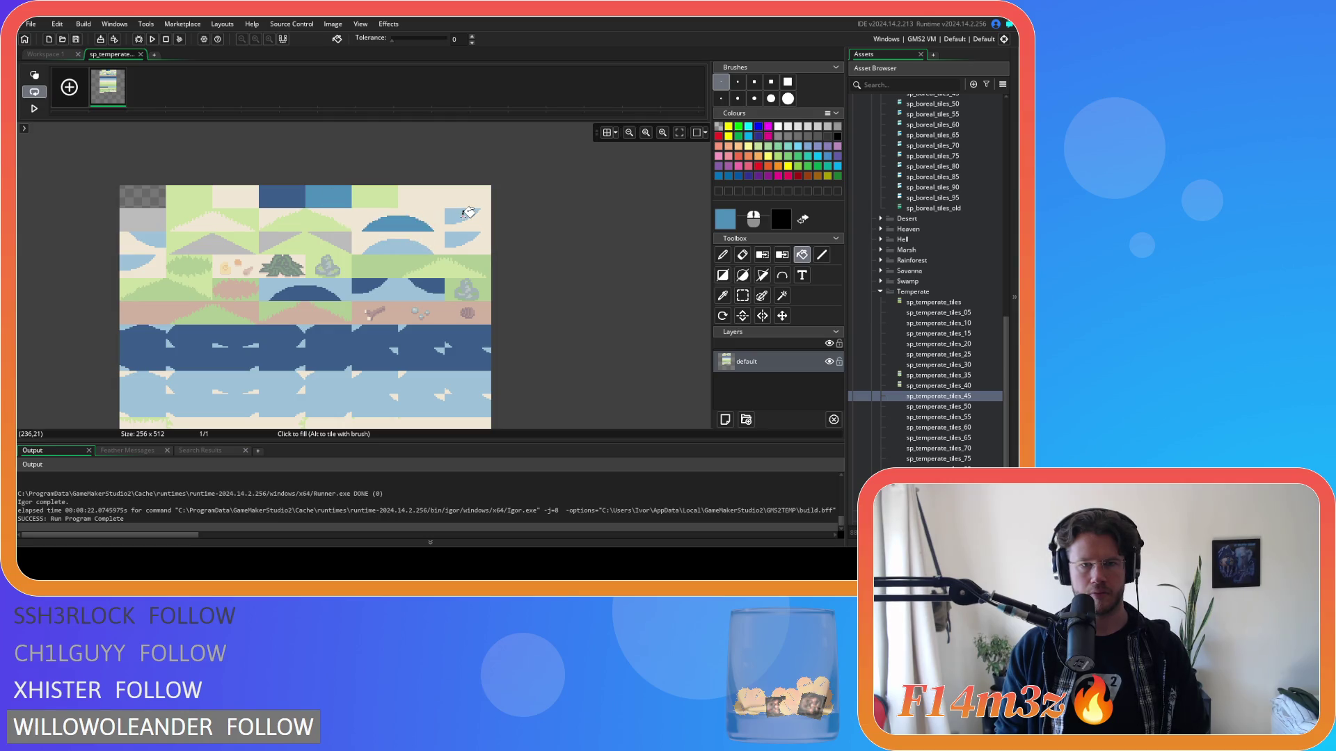
left_click(464, 215)
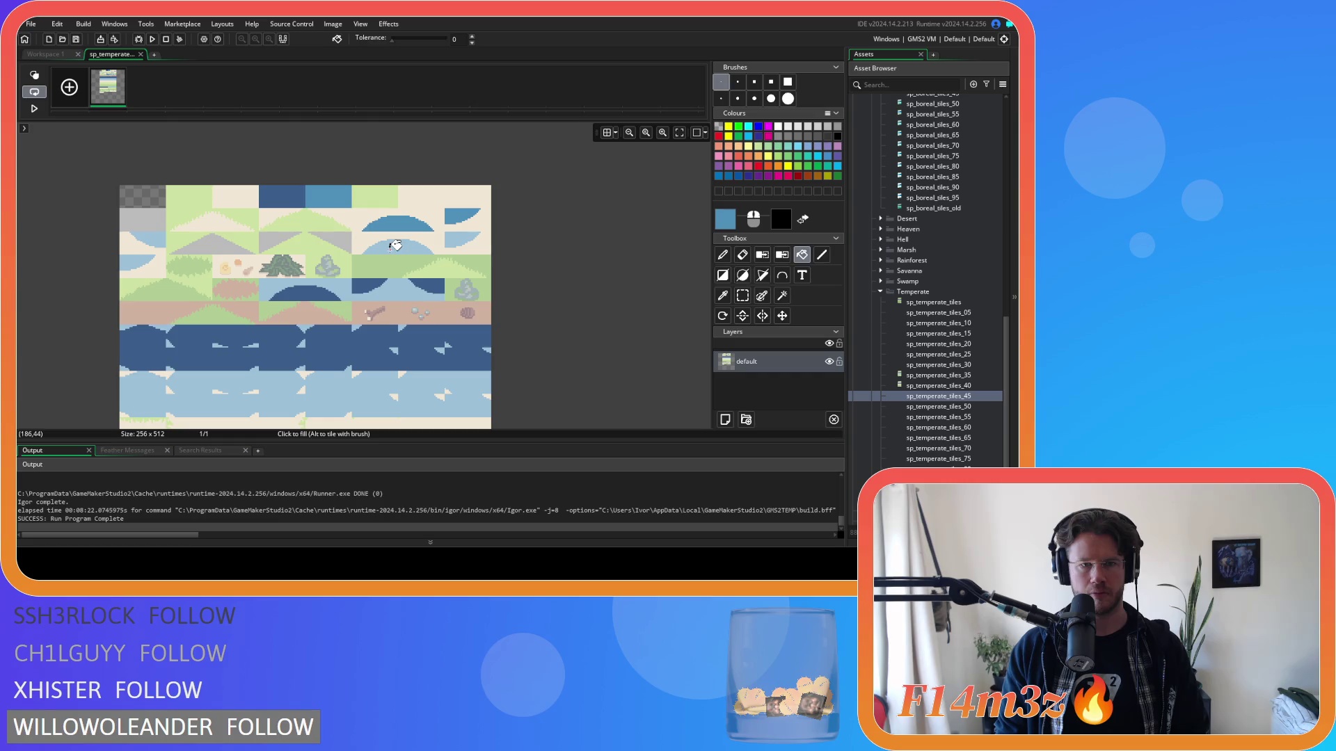
left_click(399, 248)
left_click(453, 237)
left_click(137, 261)
left_click(275, 282)
Step: Fill the remaining shallow water row with #4F8FBA, undoing one stray fill, and close the editor
scroll(258, 250, "down", 3)
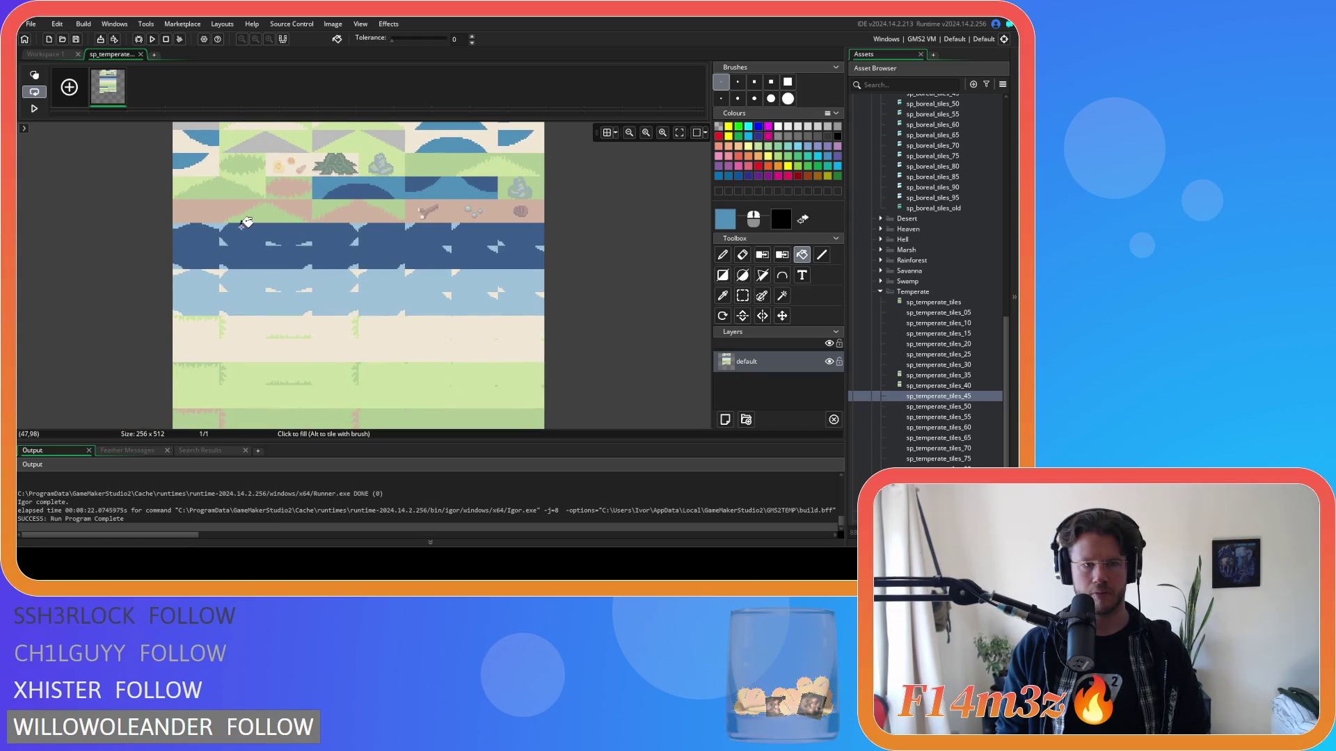
scroll(247, 221, "up", 3)
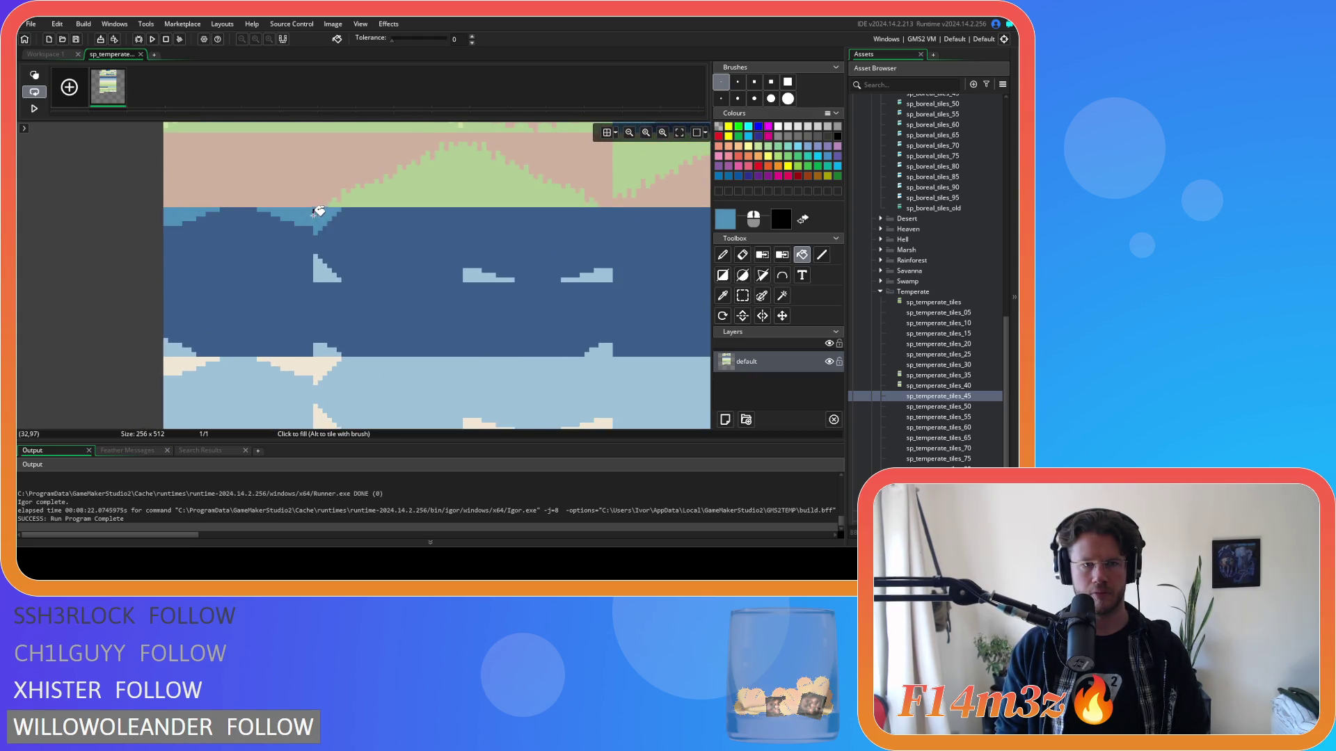
scroll(348, 271, "down", 4)
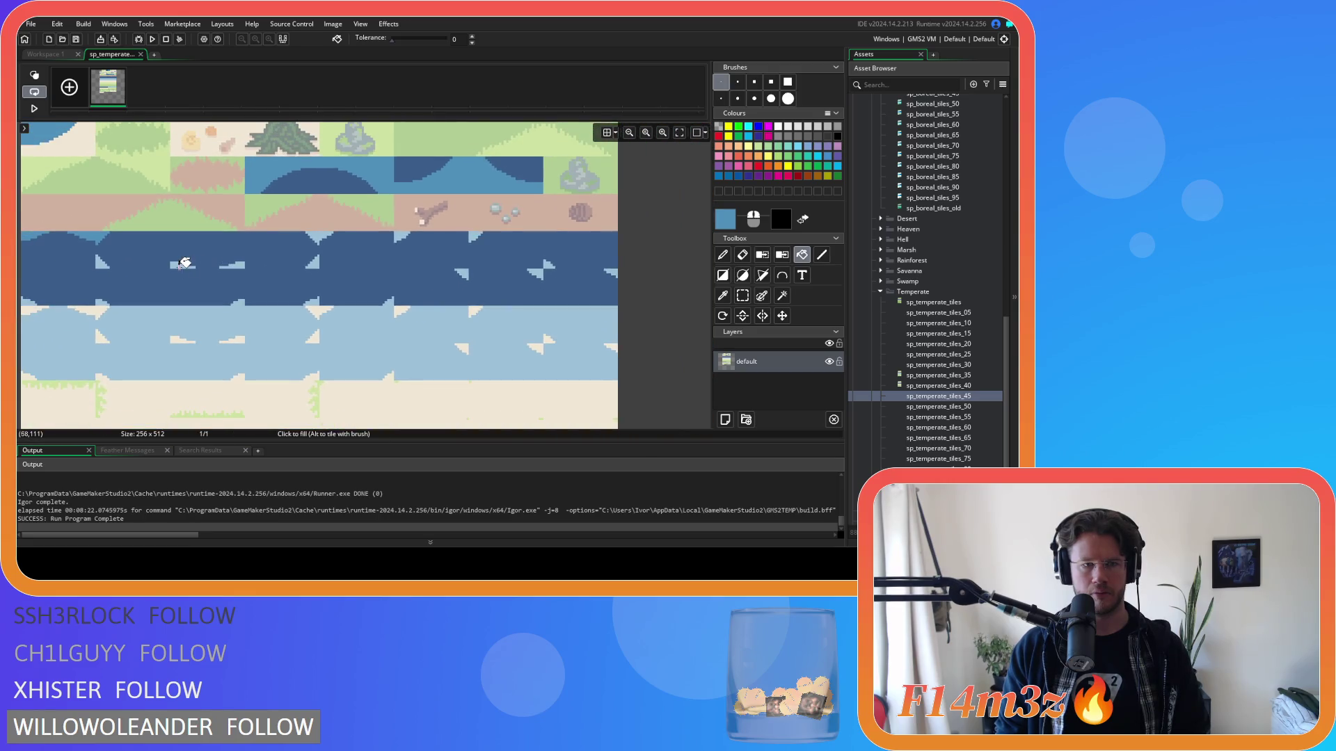
left_click(167, 251)
key("ctrl+z")
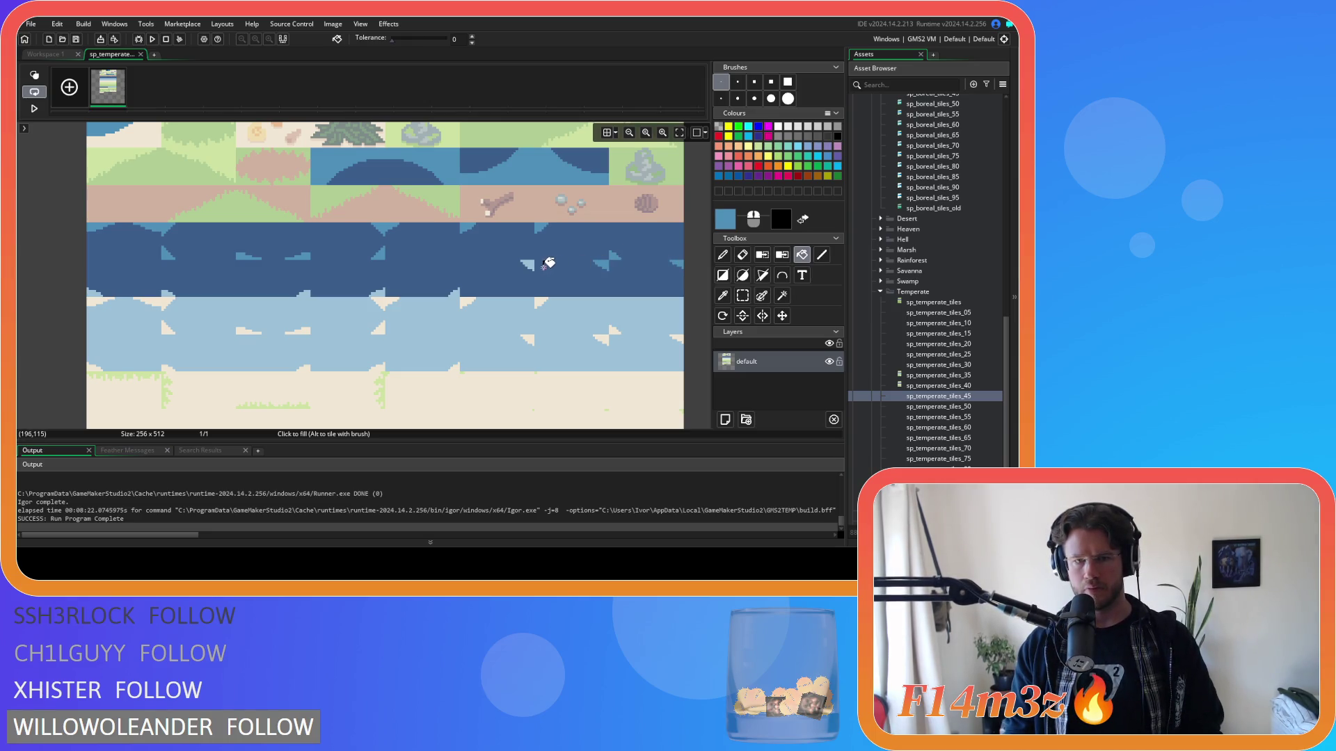
left_click(451, 300)
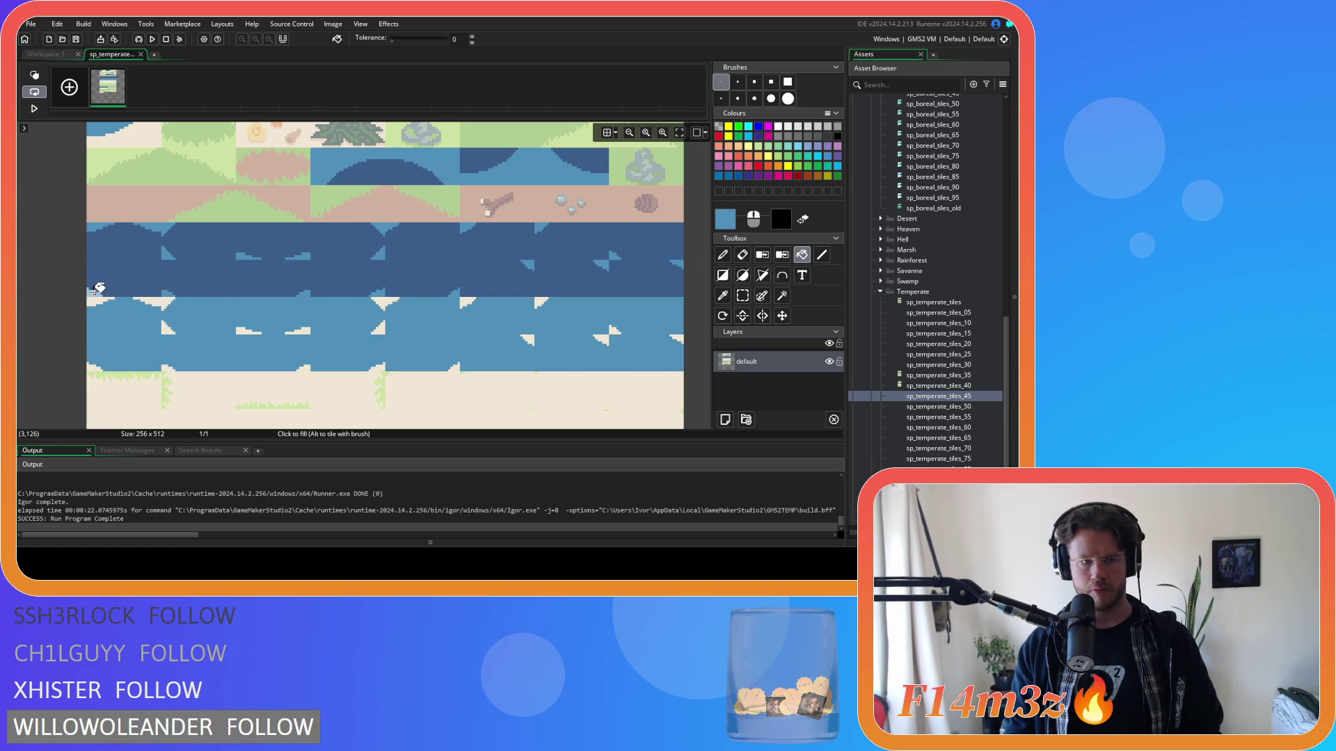
scroll(98, 288, "down", 5)
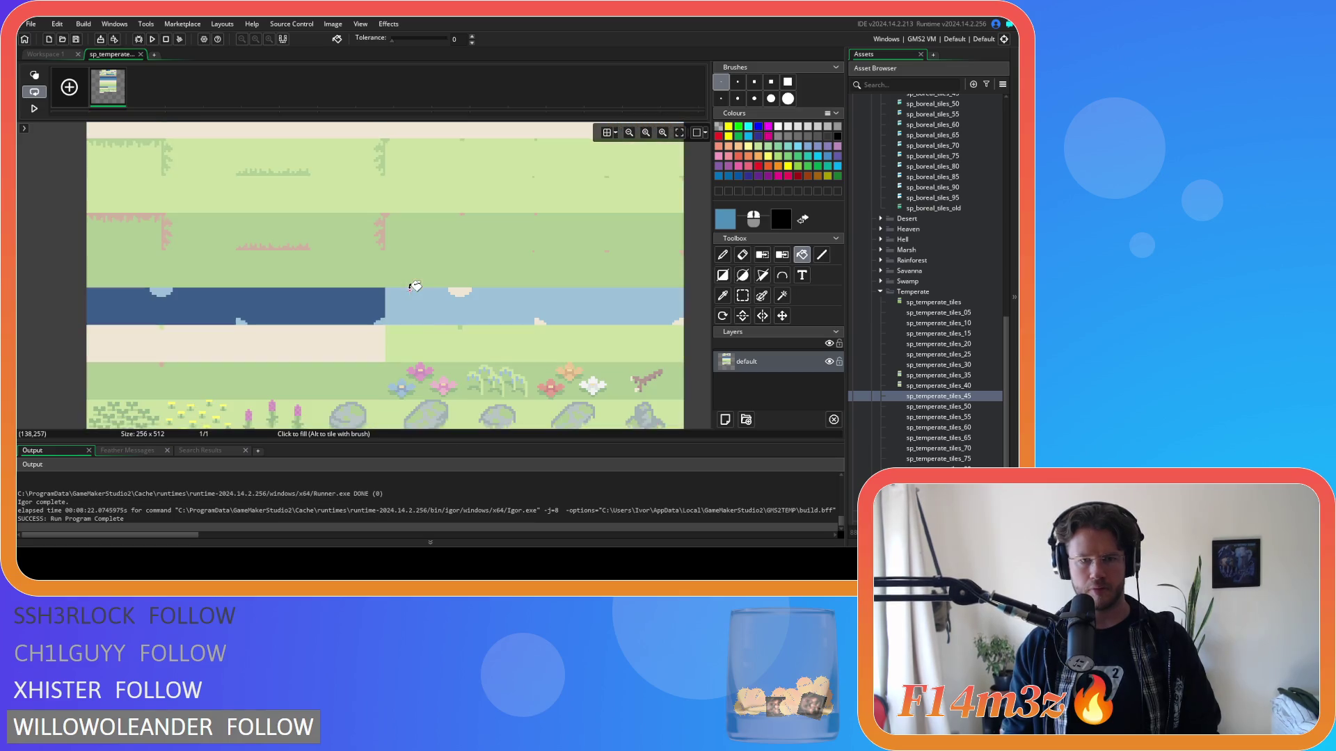
left_click(429, 305)
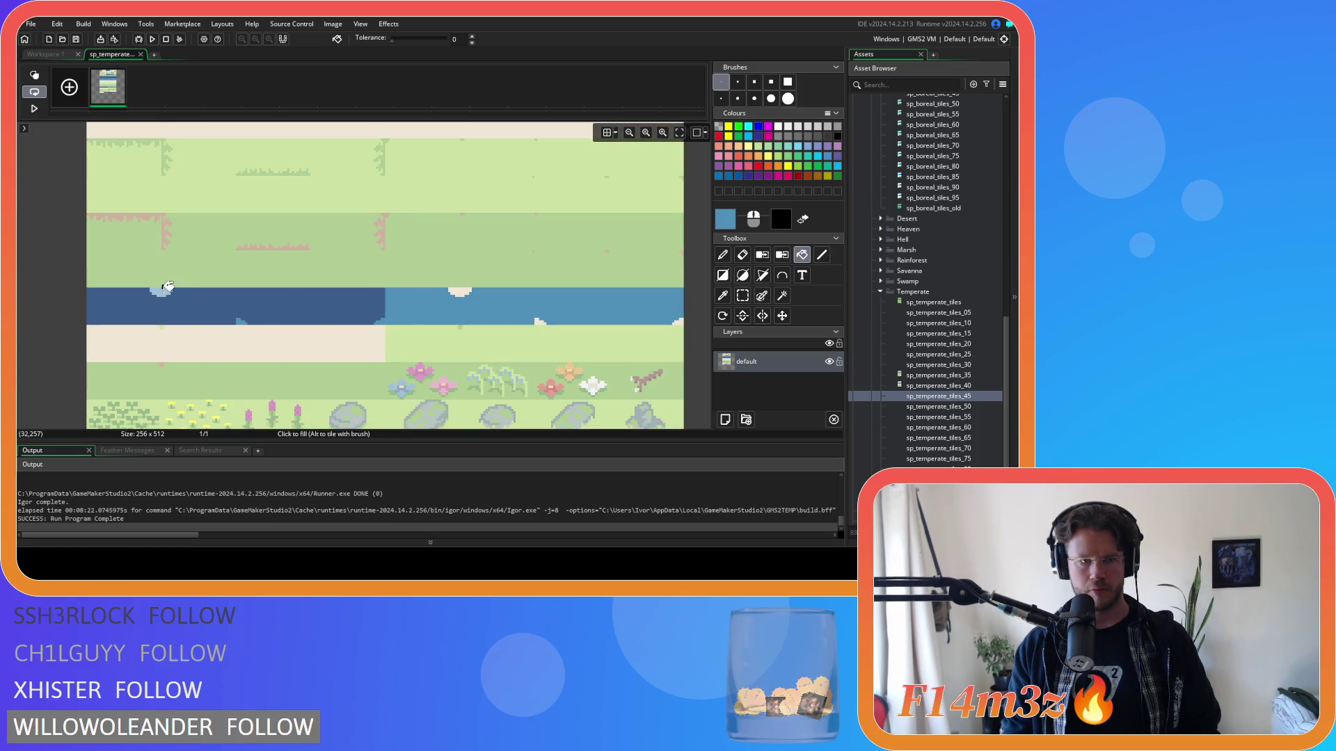
left_click(141, 55)
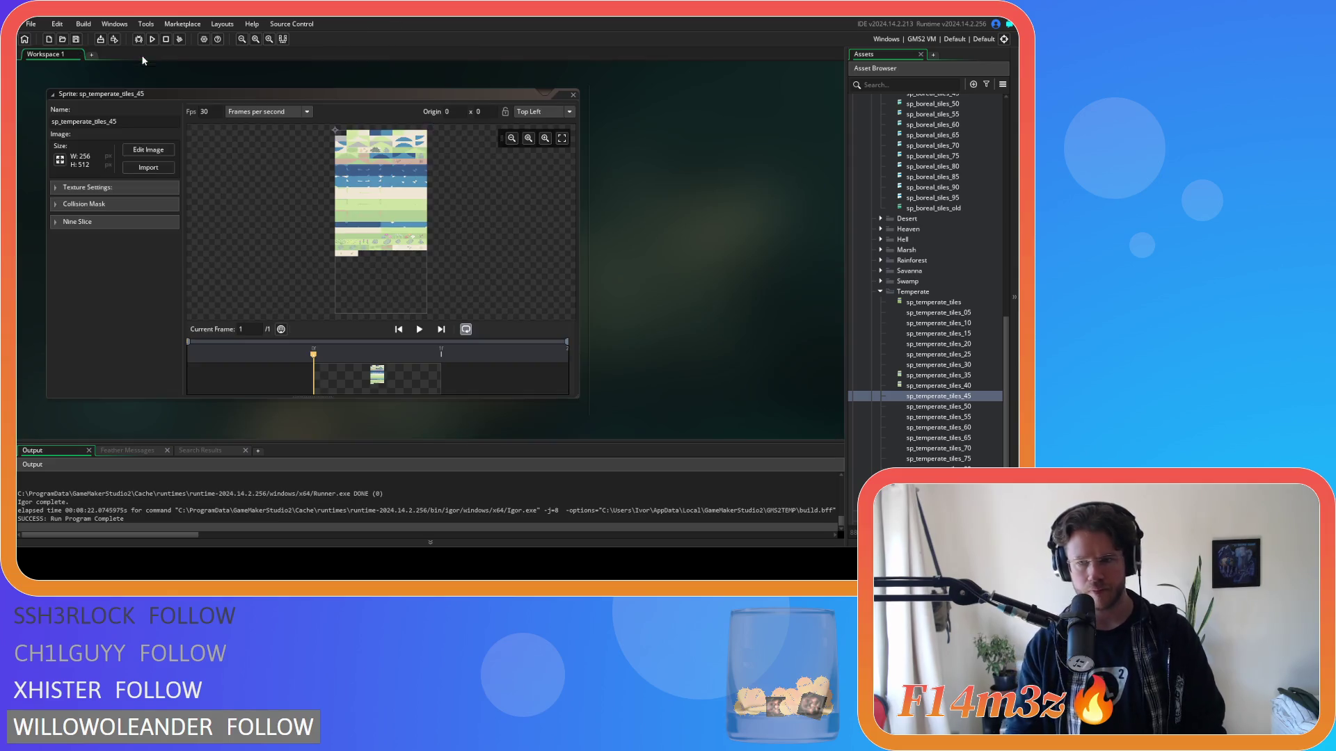
Step: Collapse the sp_temperate_tiles_45 sprite window so only its title bar shows
double_click(549, 94)
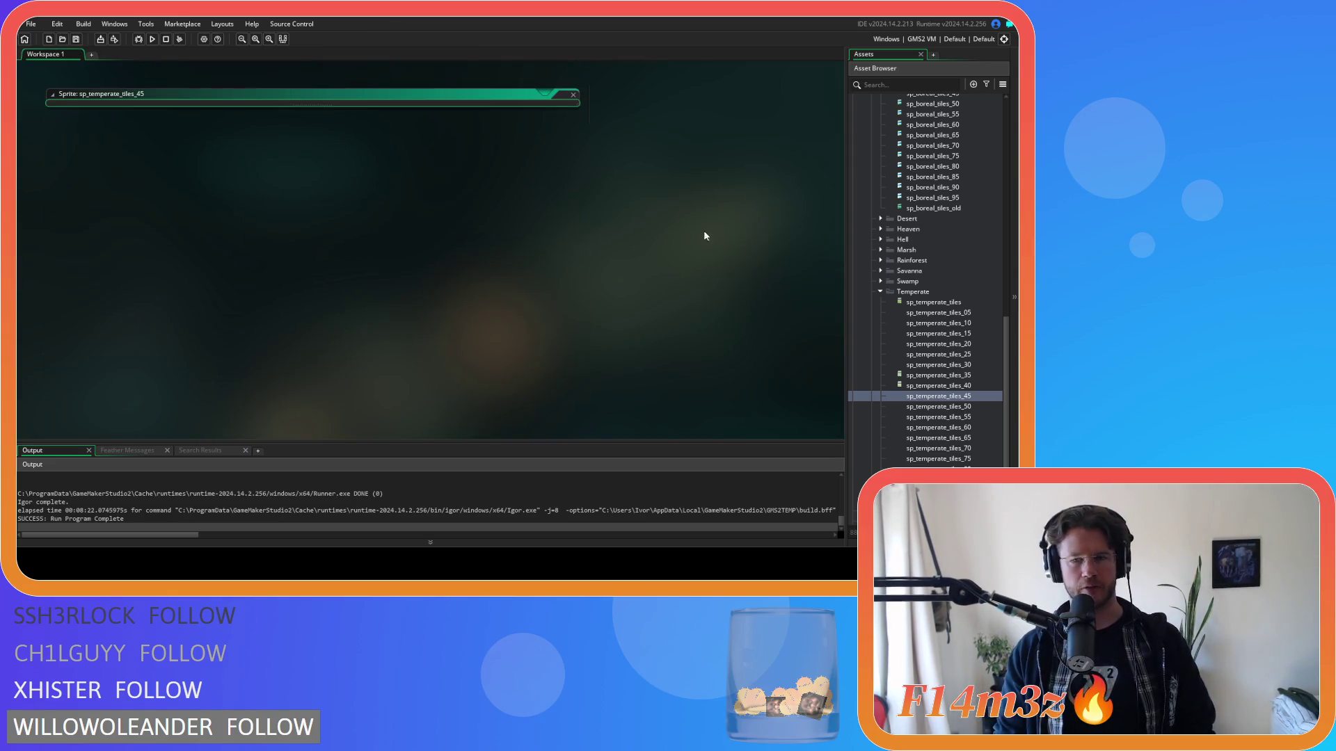